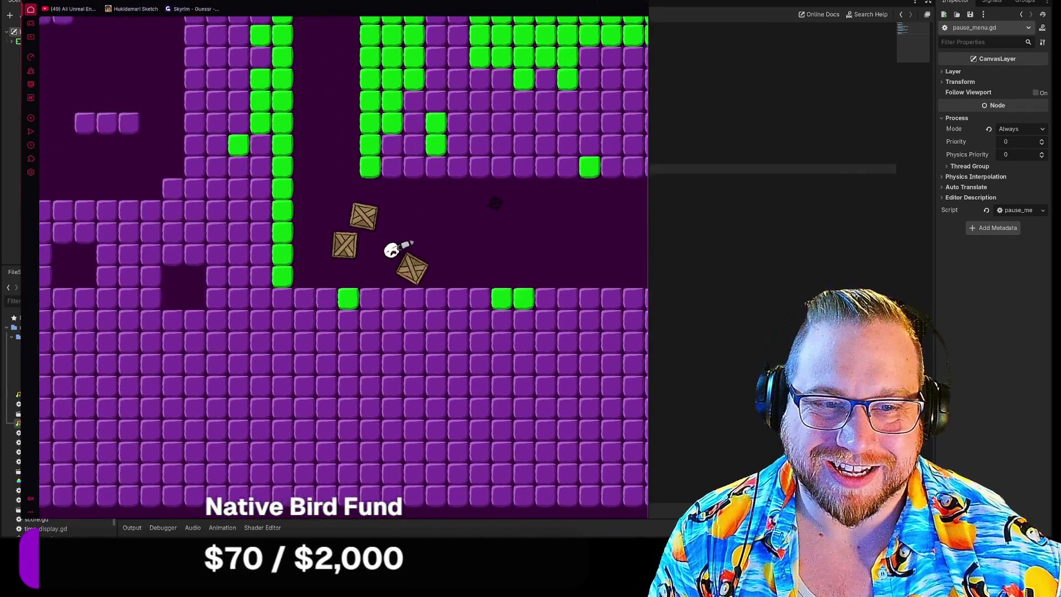
# Step: Grapple through the purple-and-green game's level, then start the next submission's Unity game
pyautogui.click(547, 258)
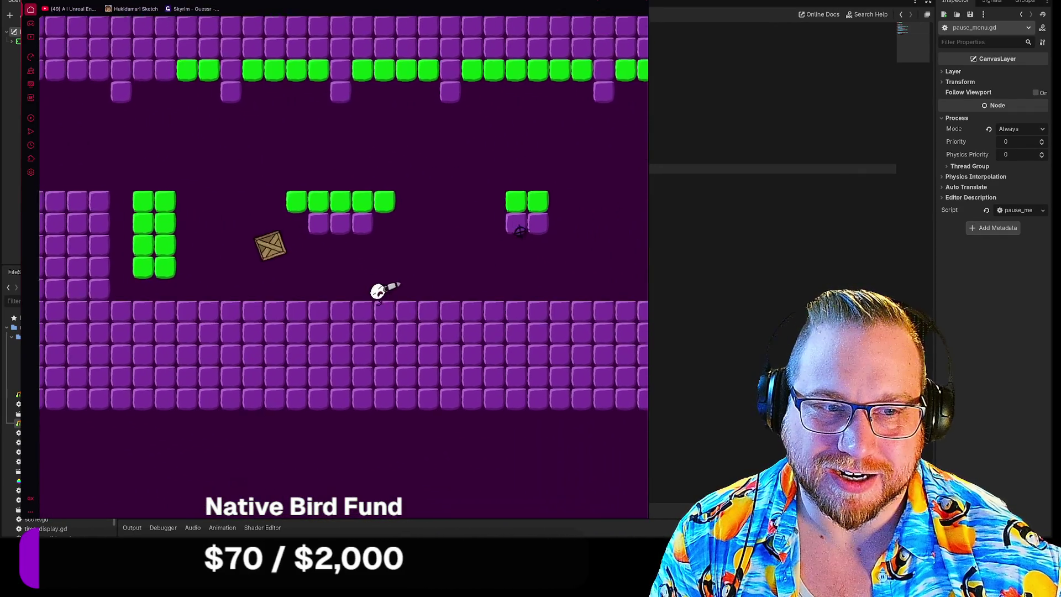
pyautogui.click(348, 171)
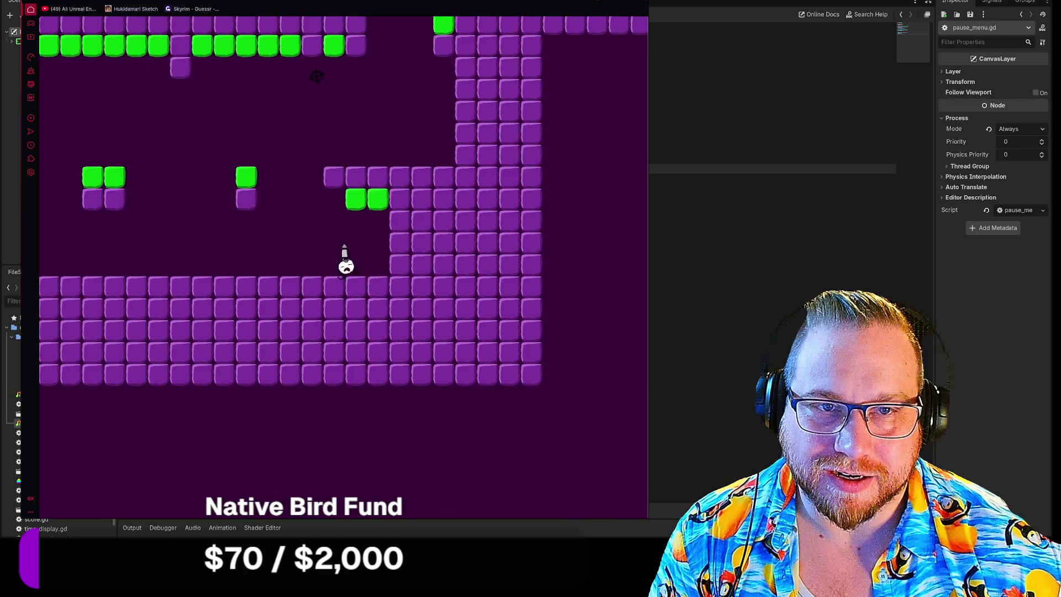
pyautogui.click(434, 73)
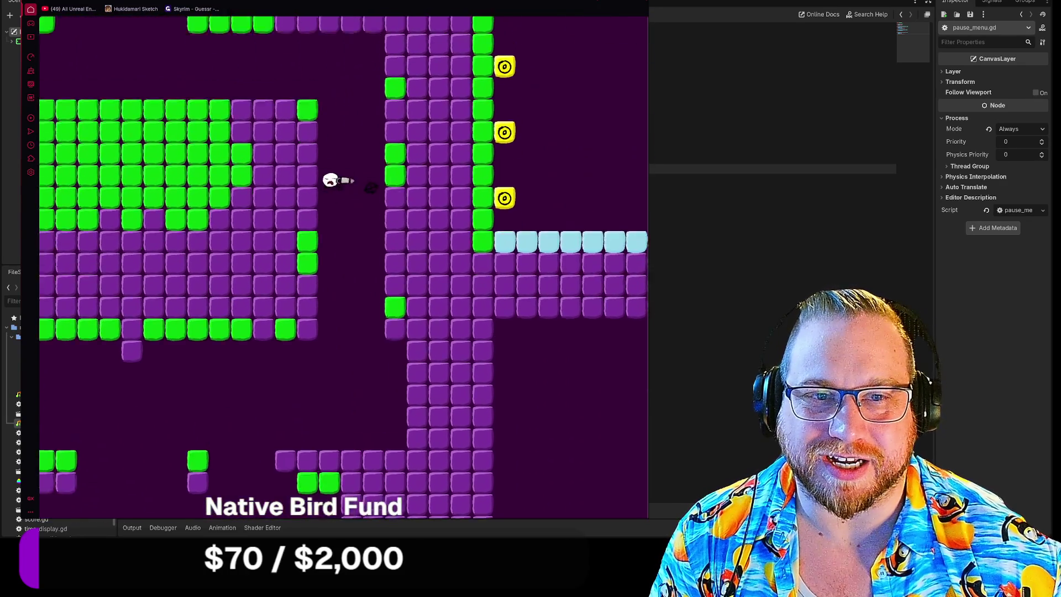
pyautogui.click(264, 185)
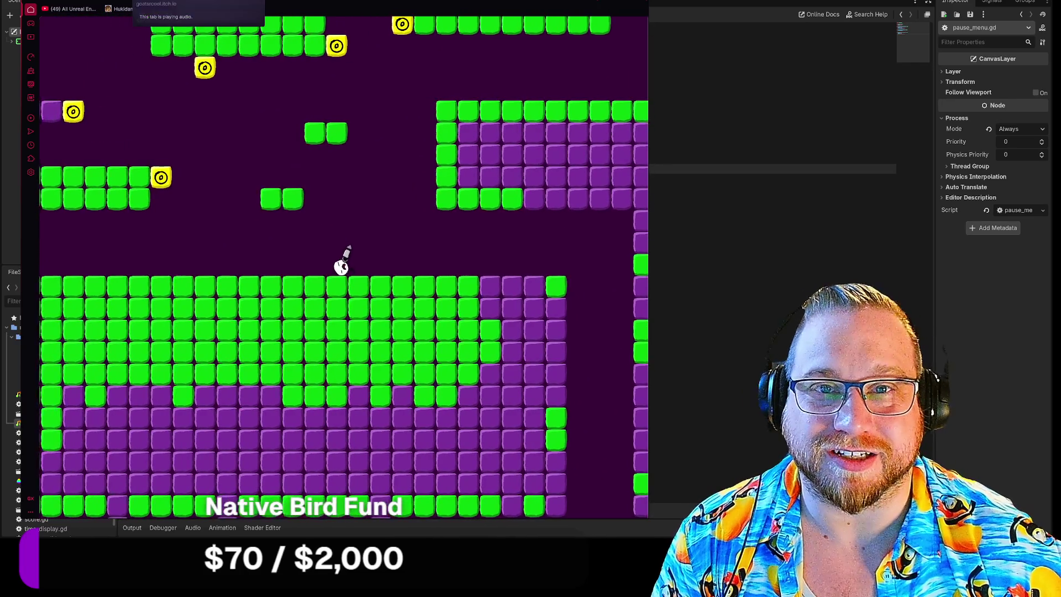
pyautogui.press('F5')
pyautogui.click(340, 183)
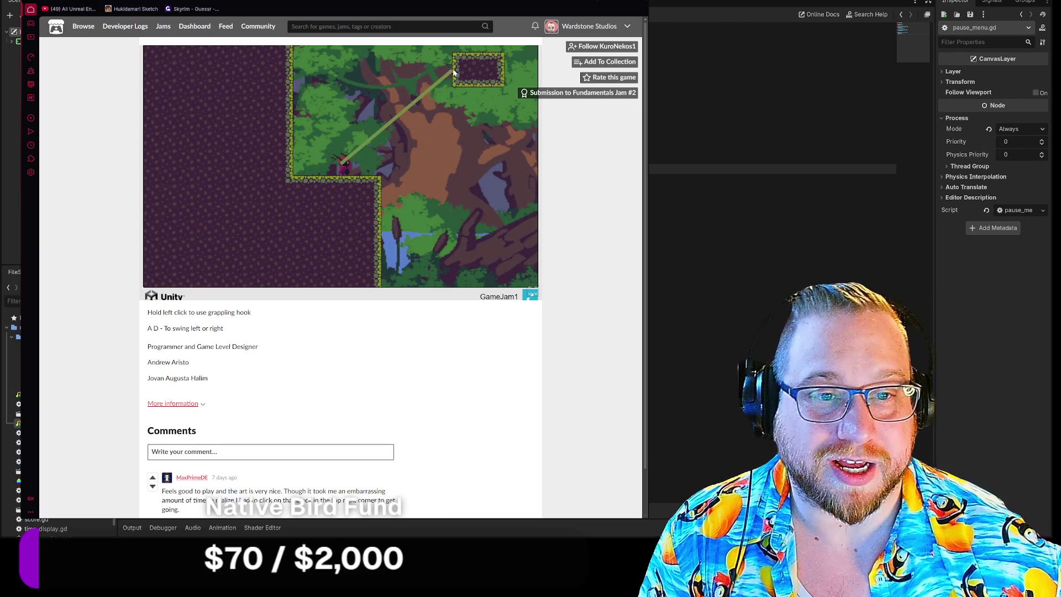
# Step: Swing through the swamp level with three held grapples, then go back to the jam results
pyautogui.moveTo(457, 80)
pyautogui.mouseDown()
pyautogui.moveTo(378, 57)
pyautogui.moveTo(366, 122)
pyautogui.moveTo(402, 112)
pyautogui.moveTo(367, 164)
pyautogui.moveTo(369, 120)
pyautogui.moveTo(356, 95)
pyautogui.moveTo(380, 147)
pyautogui.moveTo(374, 128)
pyautogui.moveTo(351, 138)
pyautogui.moveTo(338, 130)
pyautogui.mouseUp()
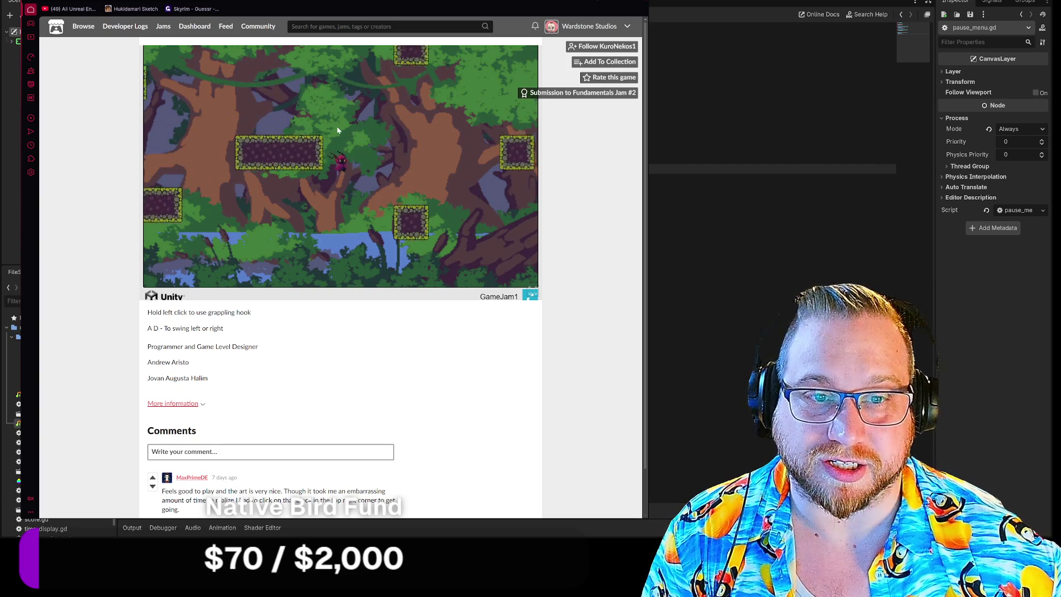
pyautogui.moveTo(423, 99)
pyautogui.mouseDown()
pyautogui.moveTo(350, 135)
pyautogui.moveTo(347, 116)
pyautogui.mouseUp()
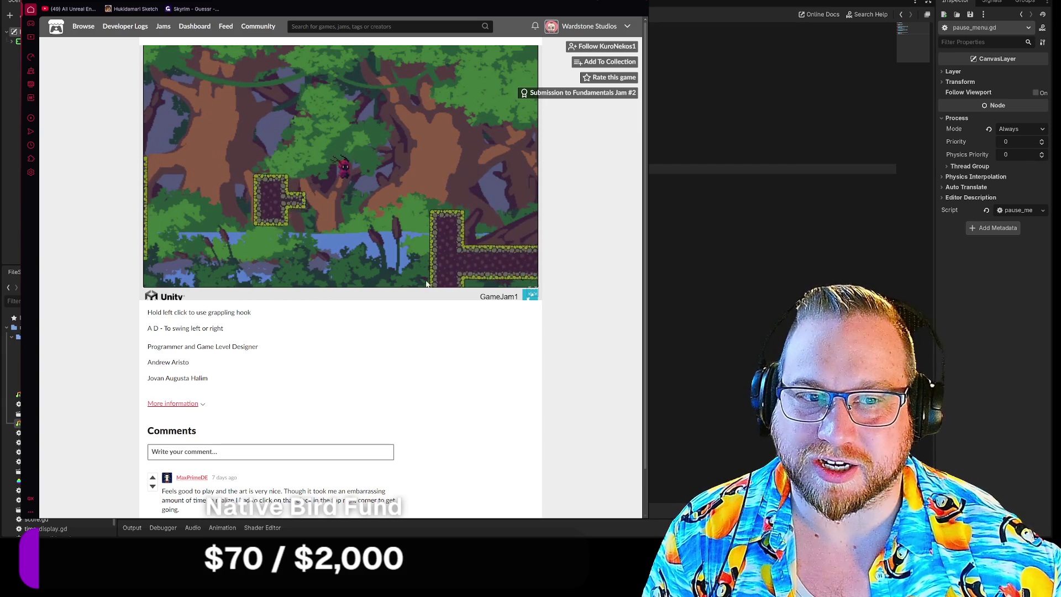
pyautogui.moveTo(387, 176); pyautogui.dragTo(383, 171)
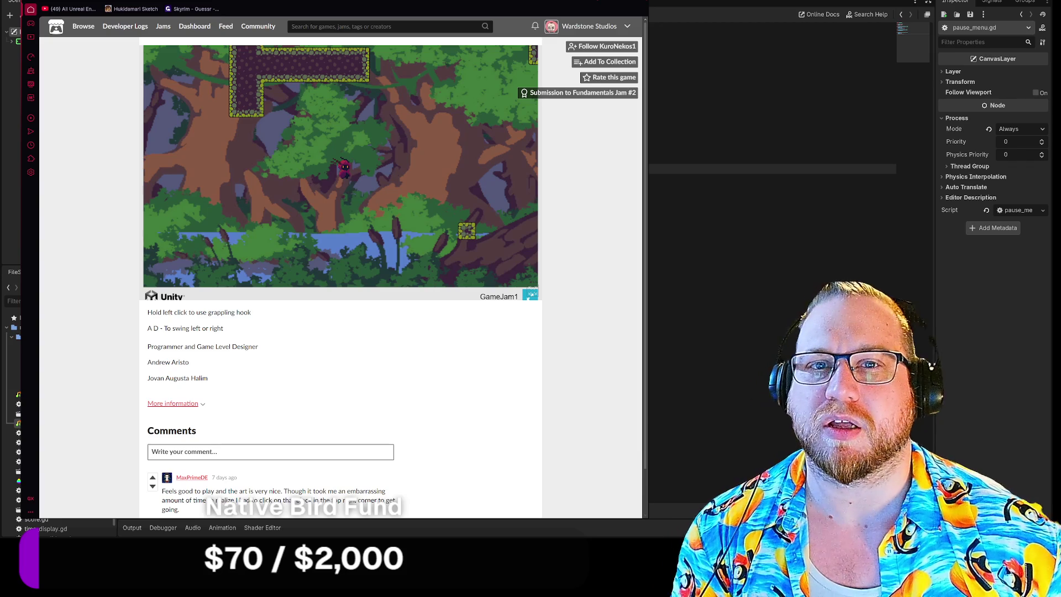
pyautogui.hotkey('alt', 'Left')
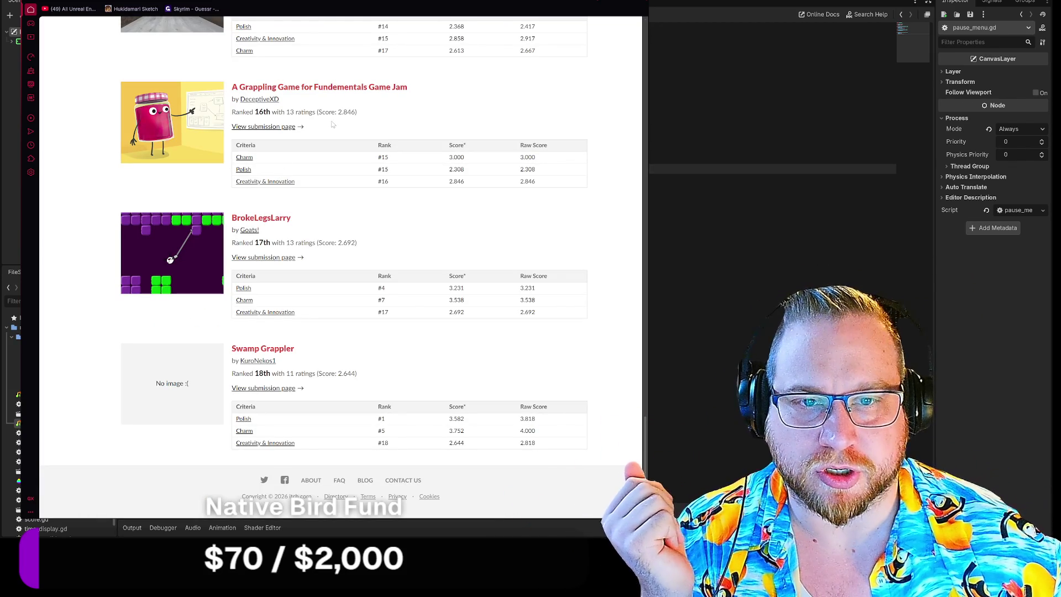
# Step: Rank the Fundamentals Jam #2 results by Polish and browse the list
pyautogui.scroll(20, 402, 235)
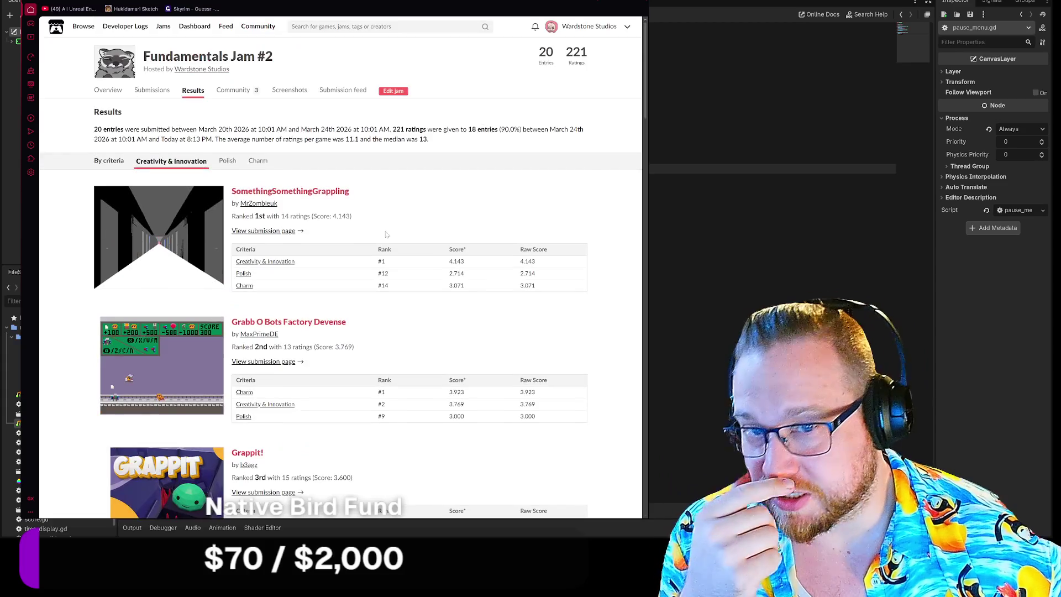
pyautogui.scroll(-3, 380, 231)
pyautogui.scroll(1, 332, 215)
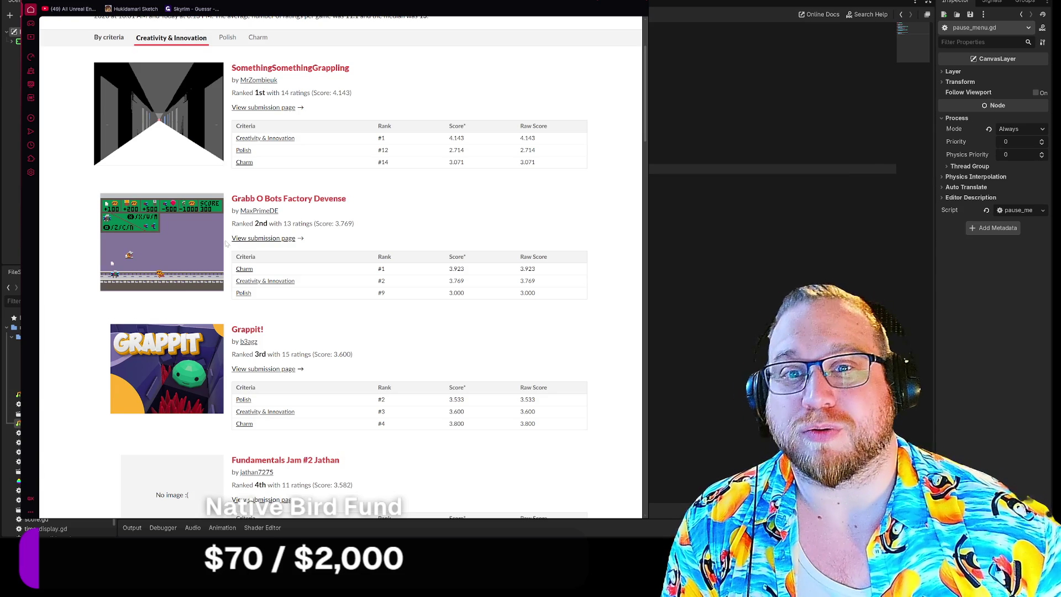
pyautogui.scroll(1, 298, 280)
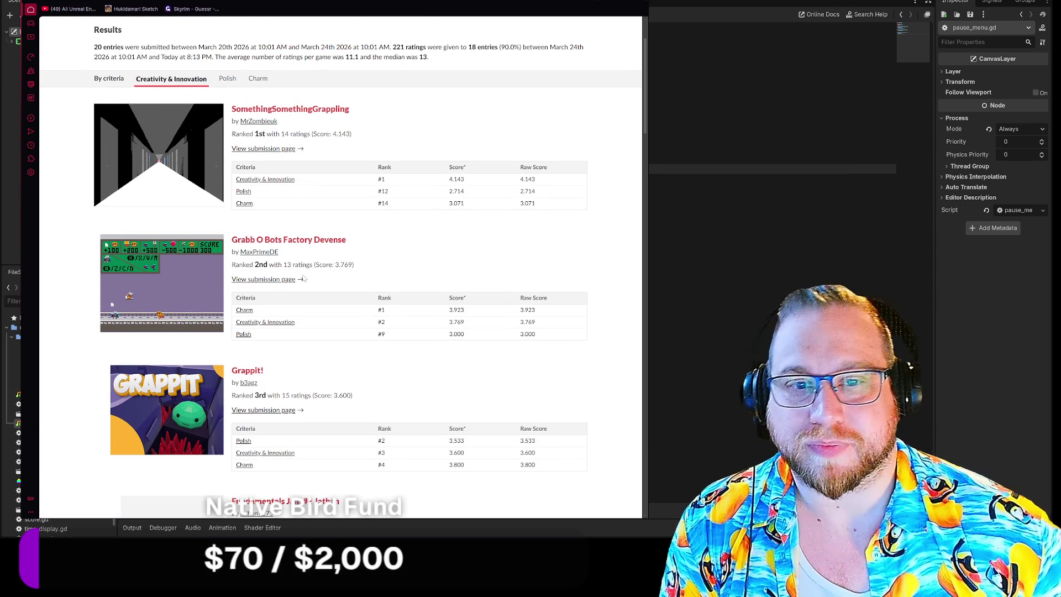
pyautogui.scroll(2, 302, 279)
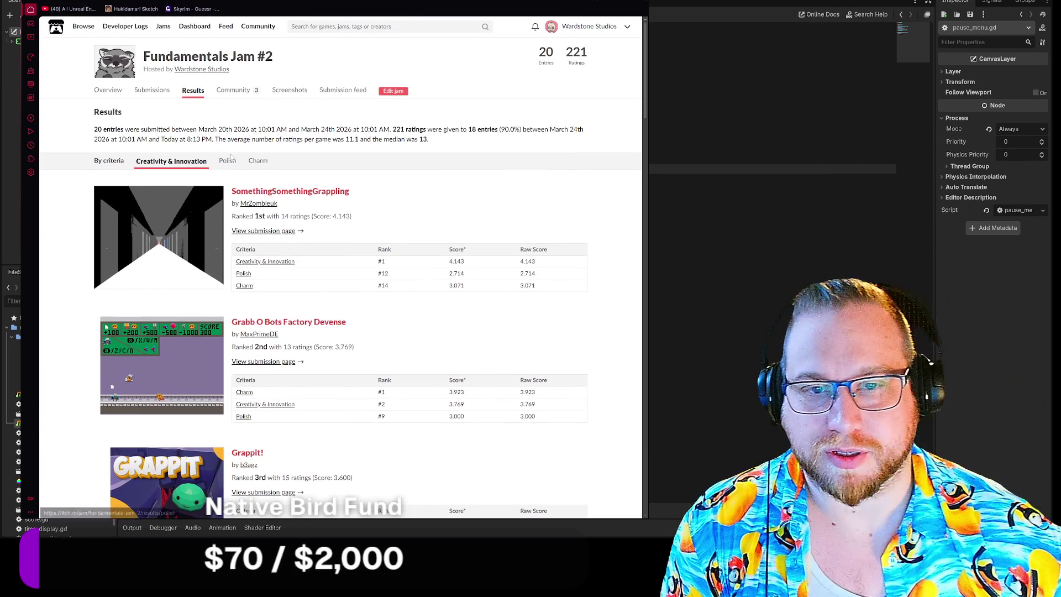
pyautogui.click(227, 160)
pyautogui.scroll(-1, 232, 157)
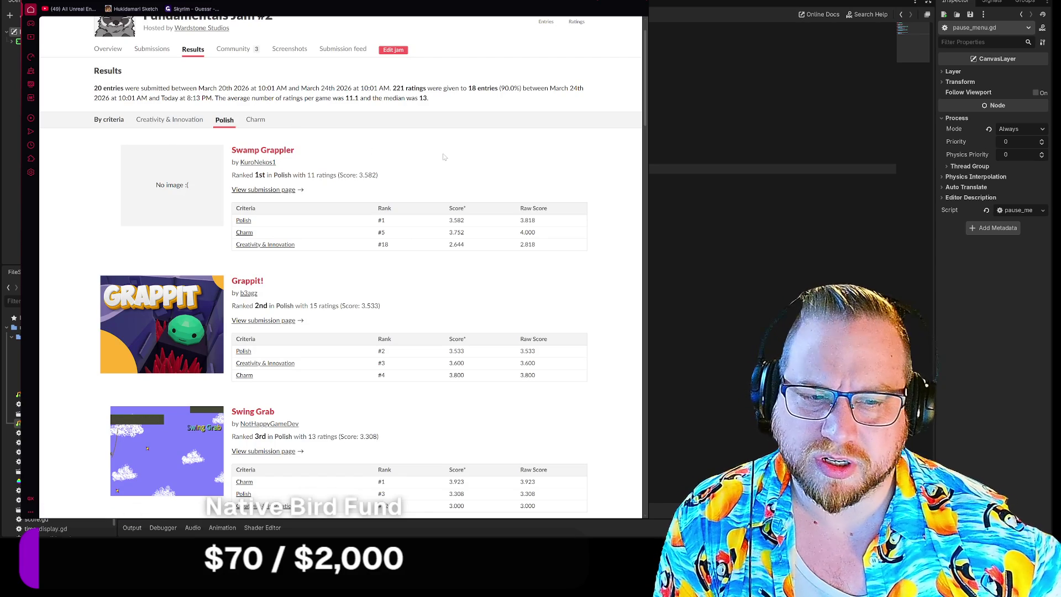
pyautogui.scroll(-2, 441, 158)
pyautogui.scroll(1, 518, 156)
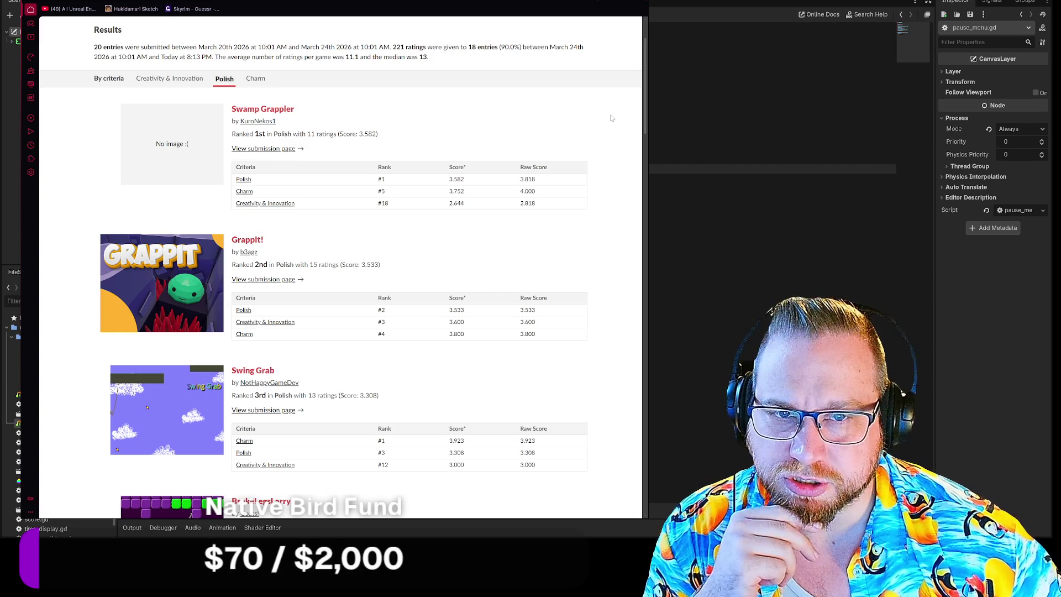
pyautogui.scroll(-3, 612, 118)
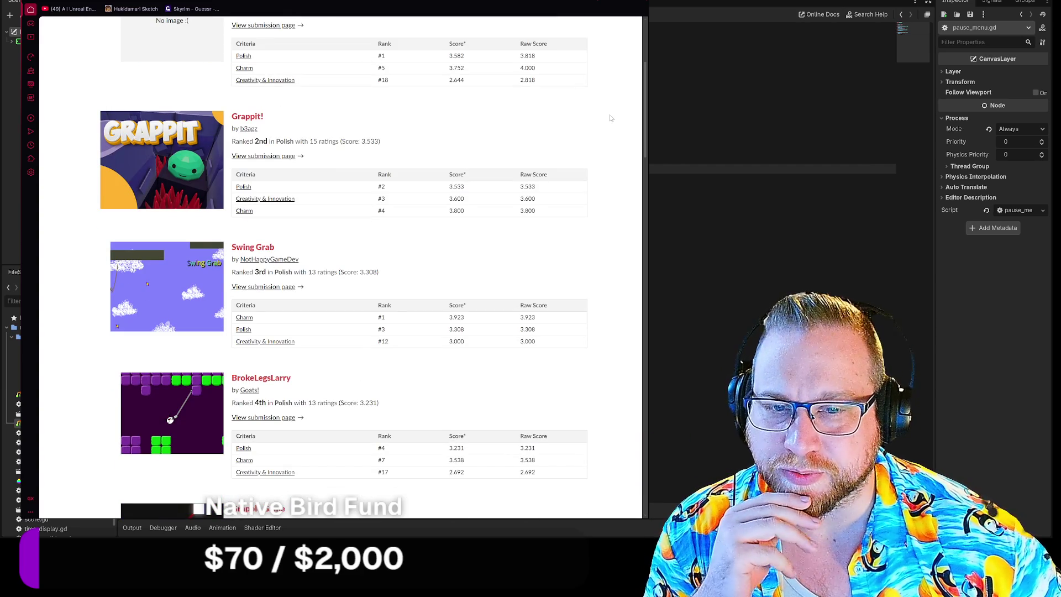
pyautogui.scroll(-13, 611, 117)
pyautogui.scroll(-8, 611, 117)
pyautogui.scroll(20, 611, 120)
pyautogui.scroll(7, 611, 121)
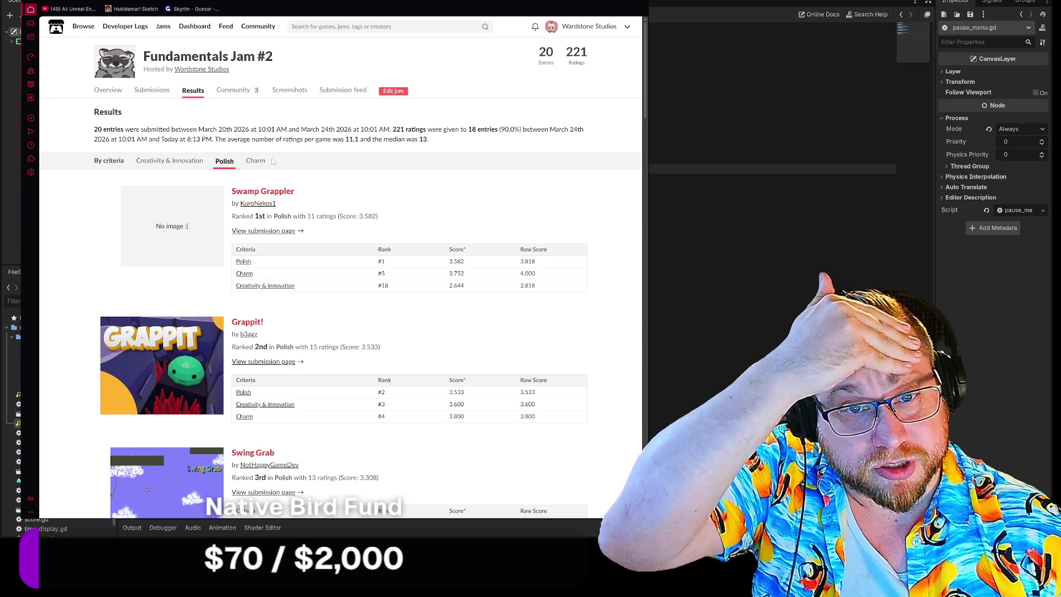
# Step: Switch the ranking to Charm and open the Grappler V. Mafia entry's page
pyautogui.click(270, 161)
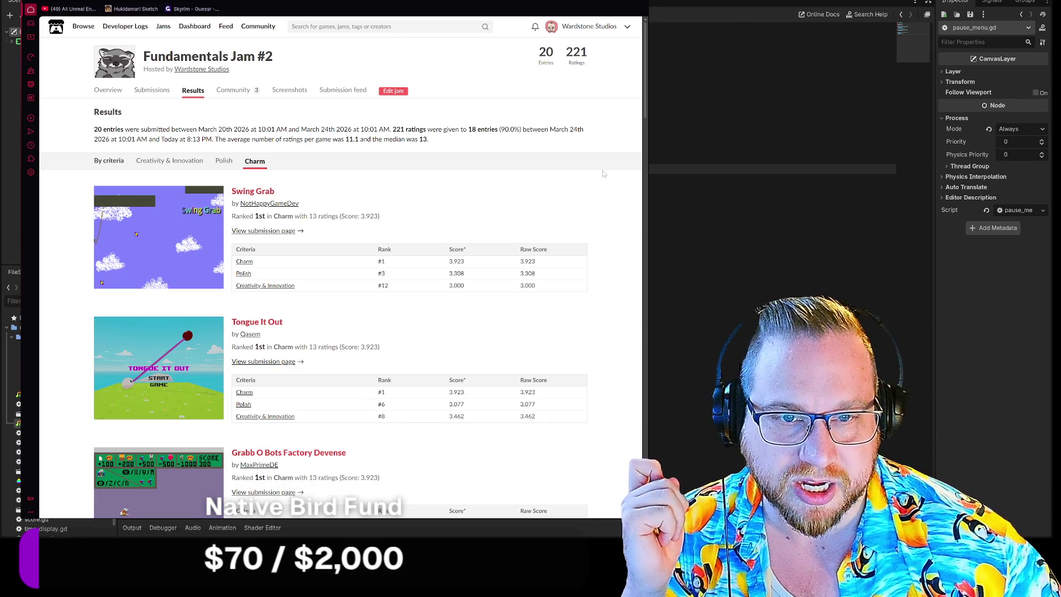
pyautogui.scroll(-2, 604, 173)
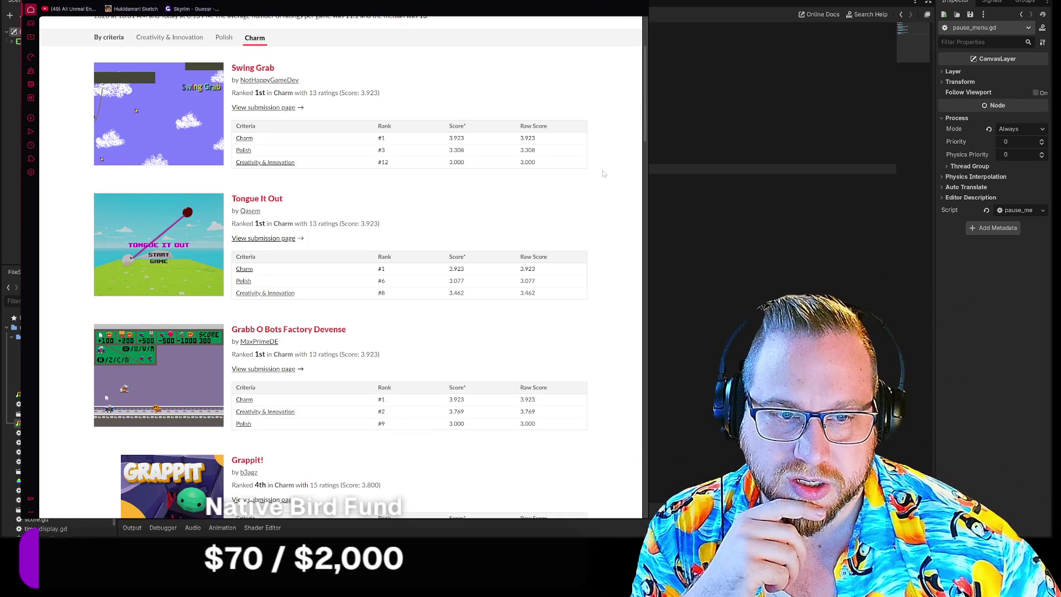
pyautogui.scroll(-3, 603, 173)
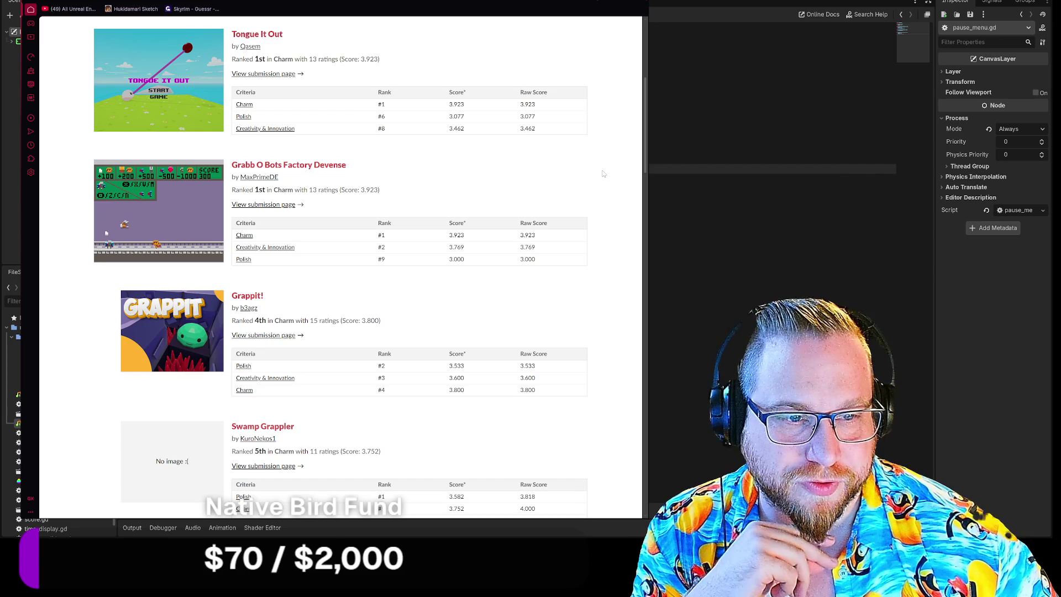
pyautogui.scroll(4, 603, 174)
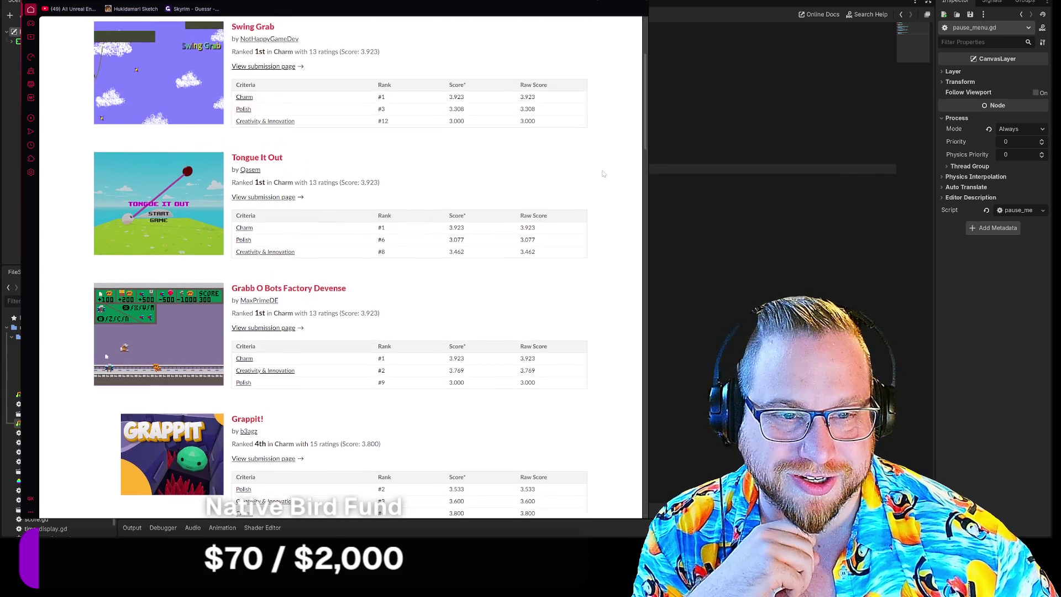
pyautogui.scroll(-1, 603, 173)
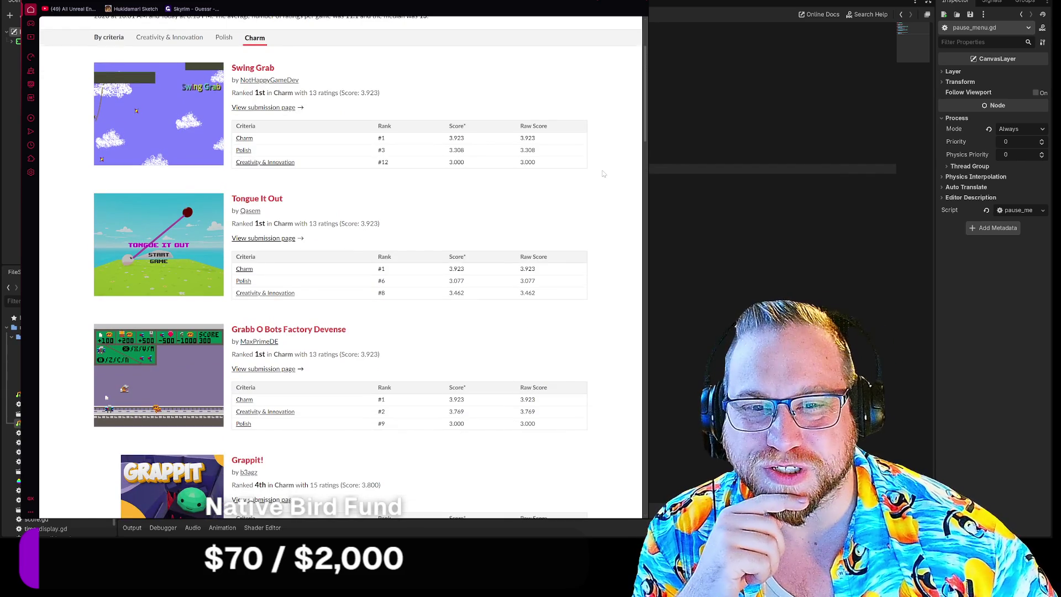
pyautogui.scroll(-2, 603, 174)
pyautogui.scroll(-1, 603, 174)
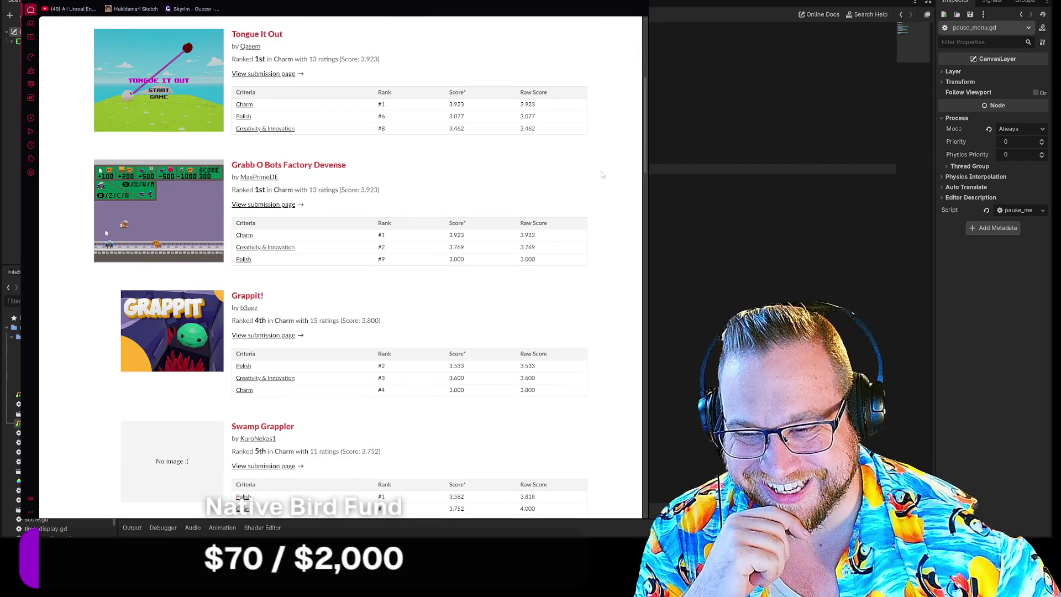
pyautogui.scroll(-3, 603, 175)
pyautogui.scroll(-6, 602, 174)
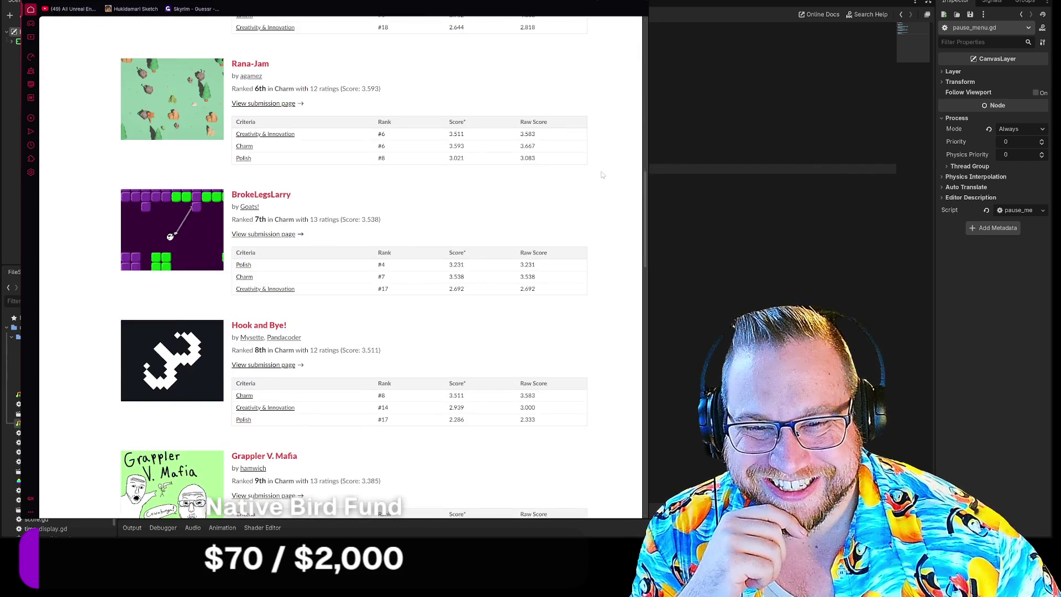
pyautogui.scroll(-3, 602, 175)
pyautogui.scroll(-5, 605, 174)
pyautogui.scroll(5, 607, 172)
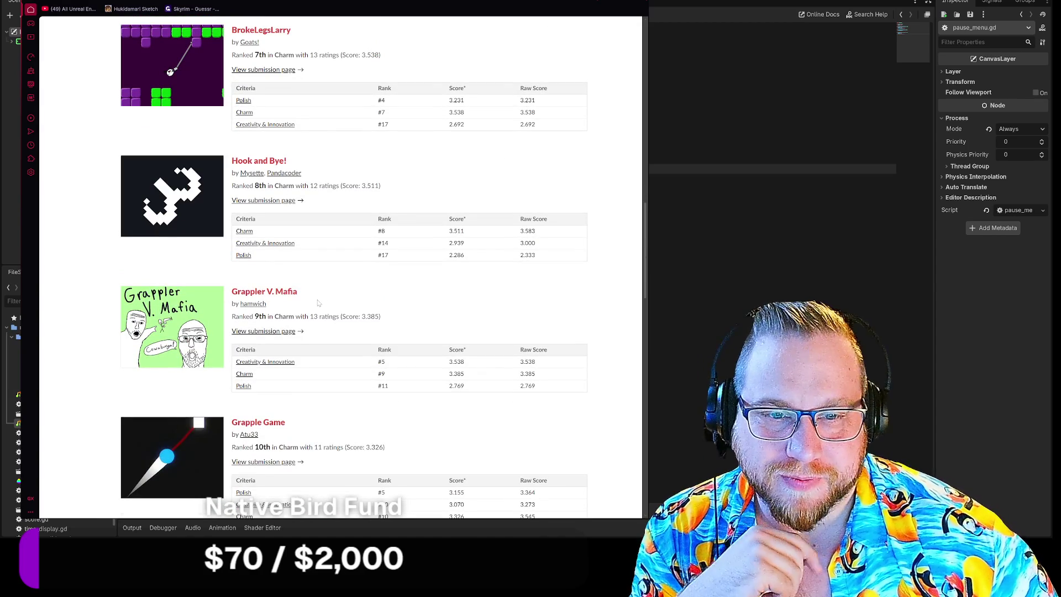
pyautogui.click(283, 293)
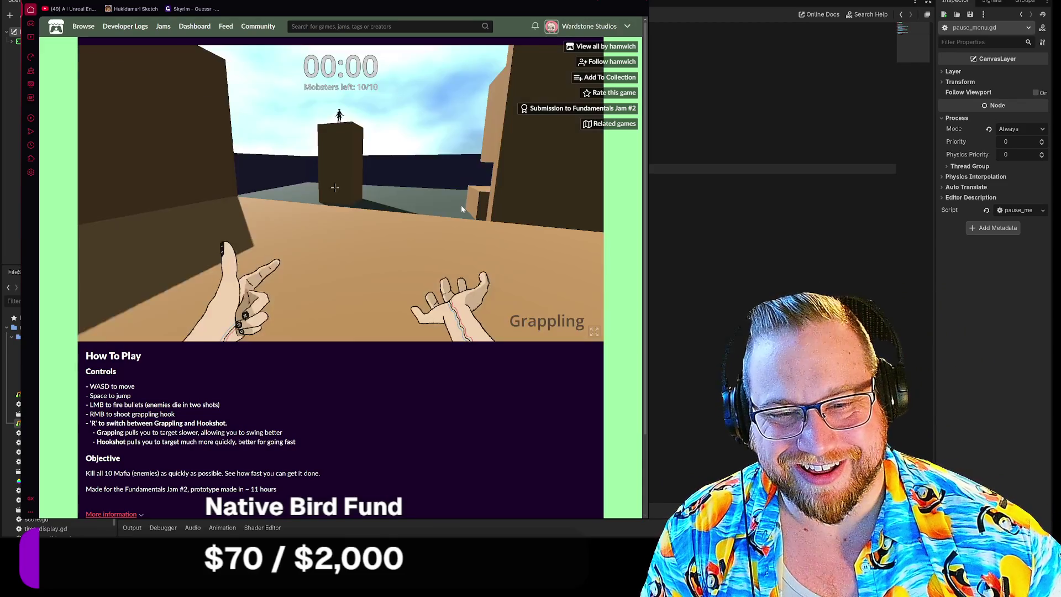
# Step: Start the hookshot game, shoot the first mobsters and grapple across the rooftops
pyautogui.click(460, 204)
pyautogui.press('w')
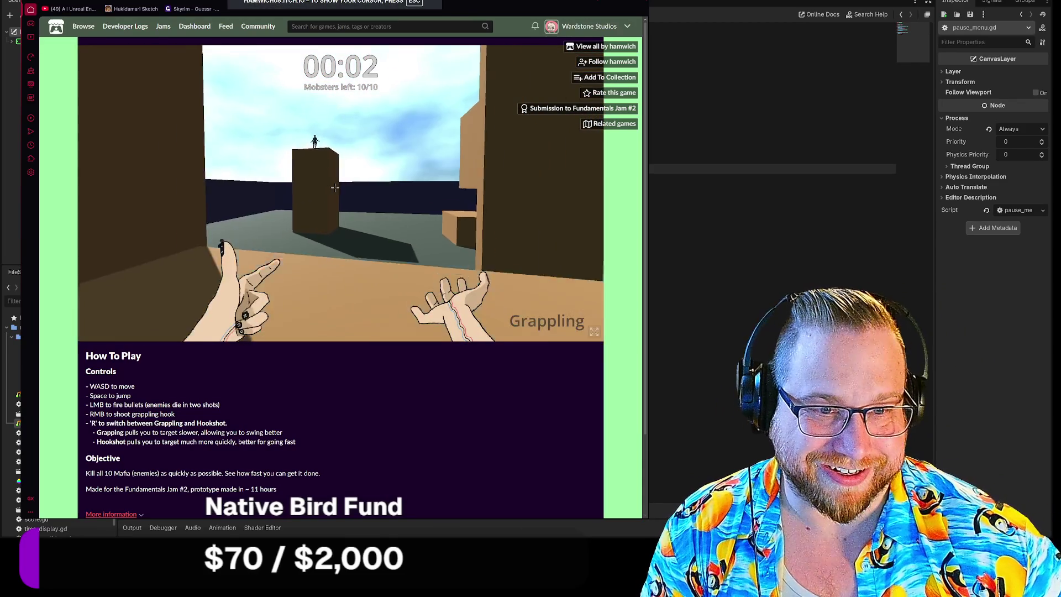
pyautogui.press('r')
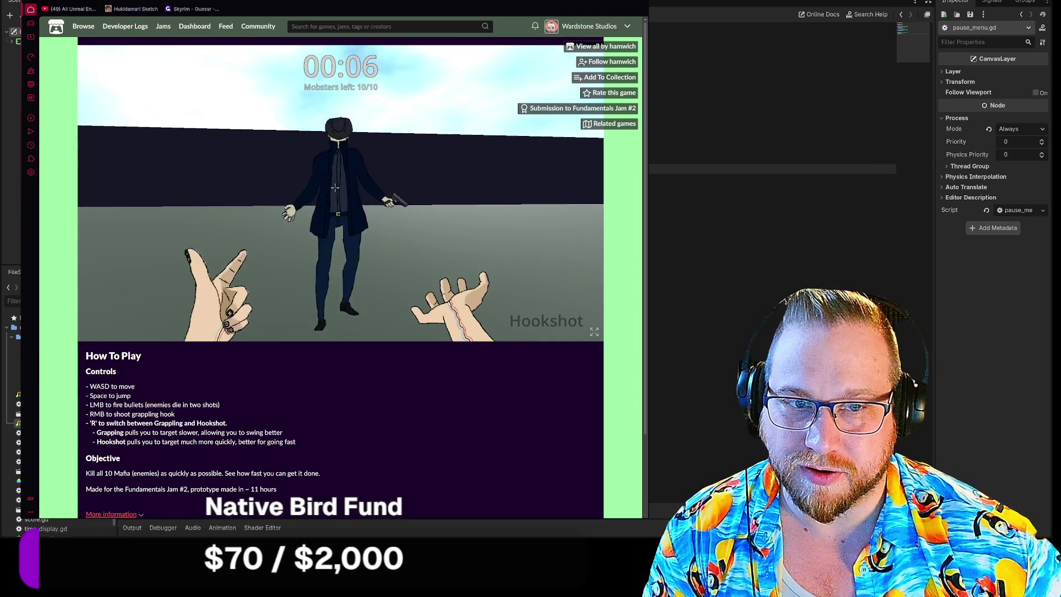
pyautogui.click(335, 188)
pyautogui.rightClick(335, 188)
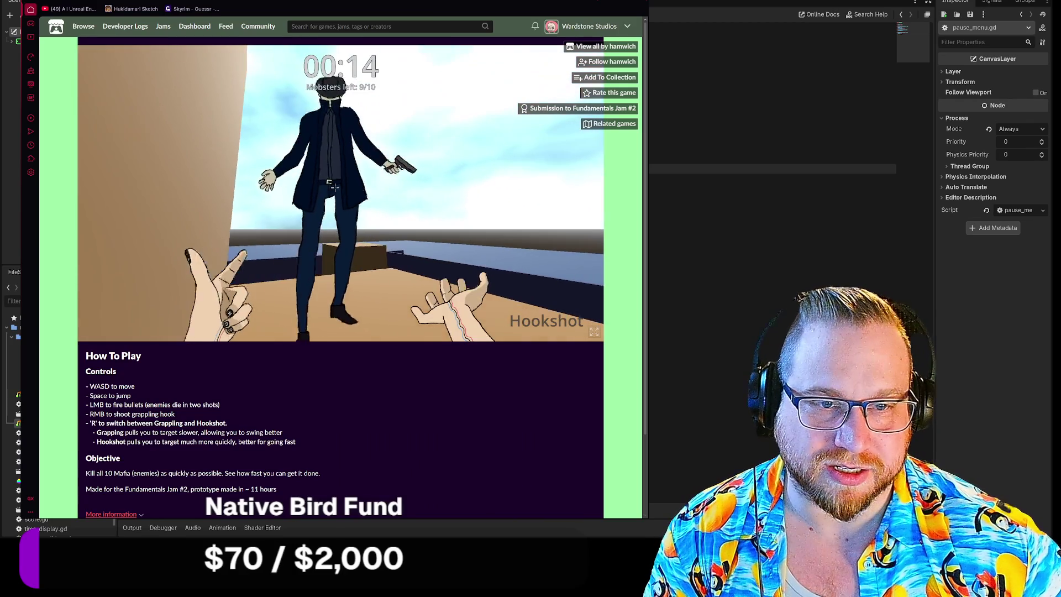
pyautogui.click(335, 187)
pyautogui.rightClick(335, 187)
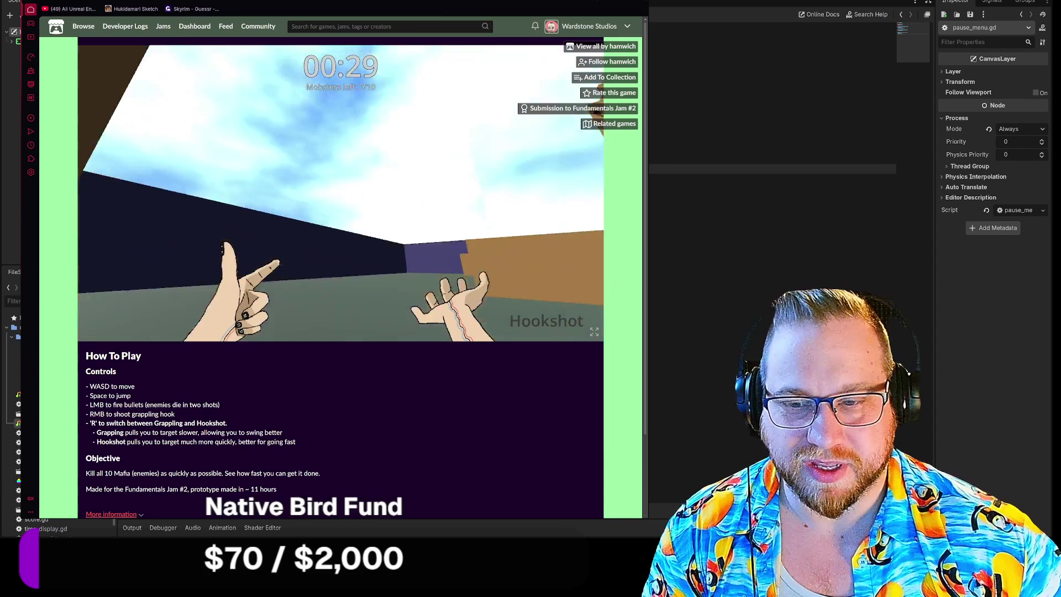
pyautogui.rightClick(335, 187)
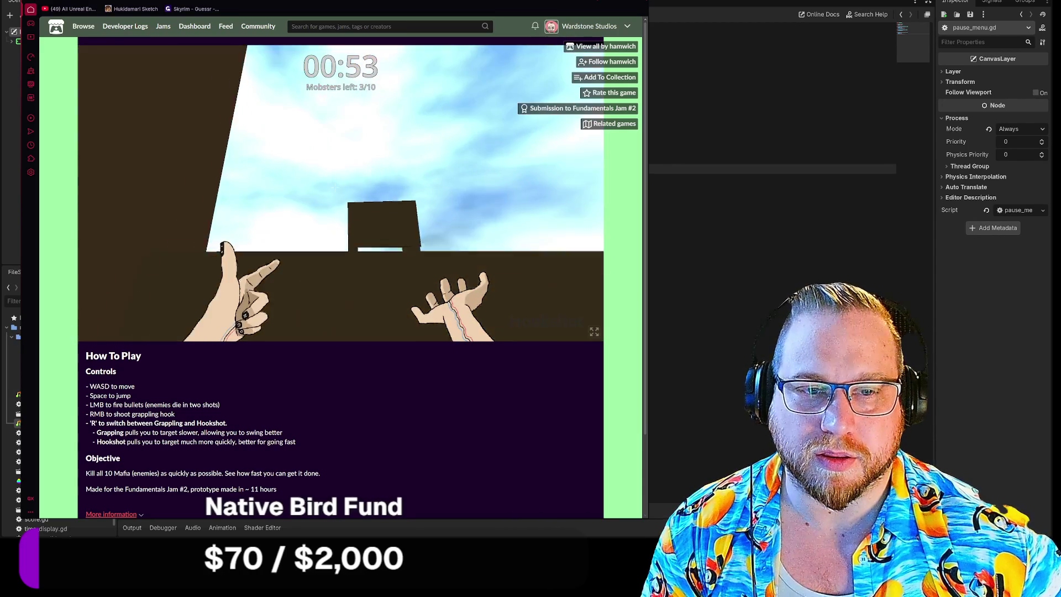
# Step: Hookshot onward and shoot the last mobsters to finish at 01:08, then hide the browser
pyautogui.press('r')
pyautogui.rightClick(335, 187)
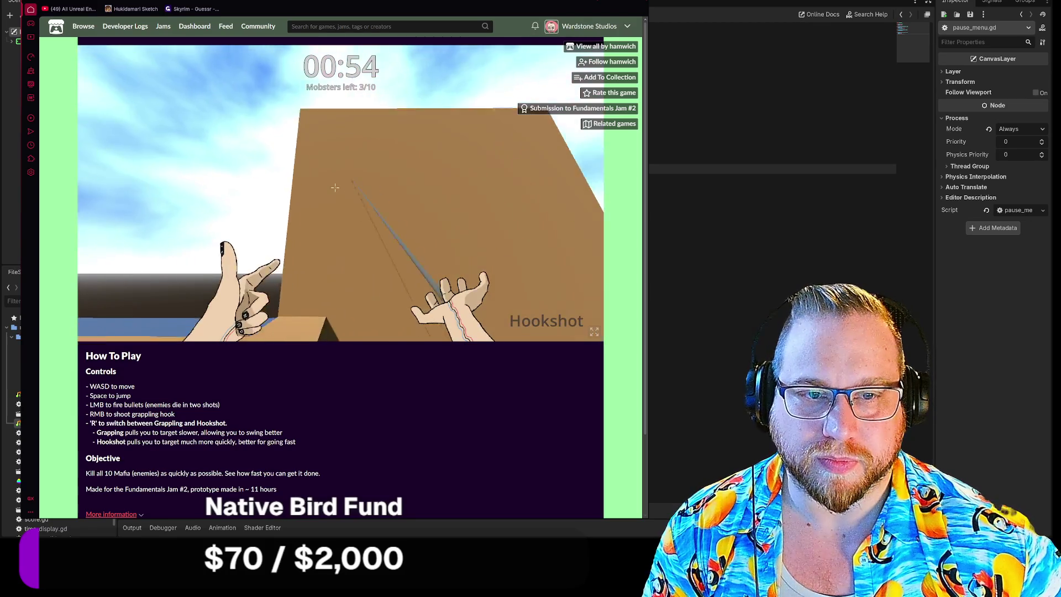
pyautogui.rightClick(335, 187)
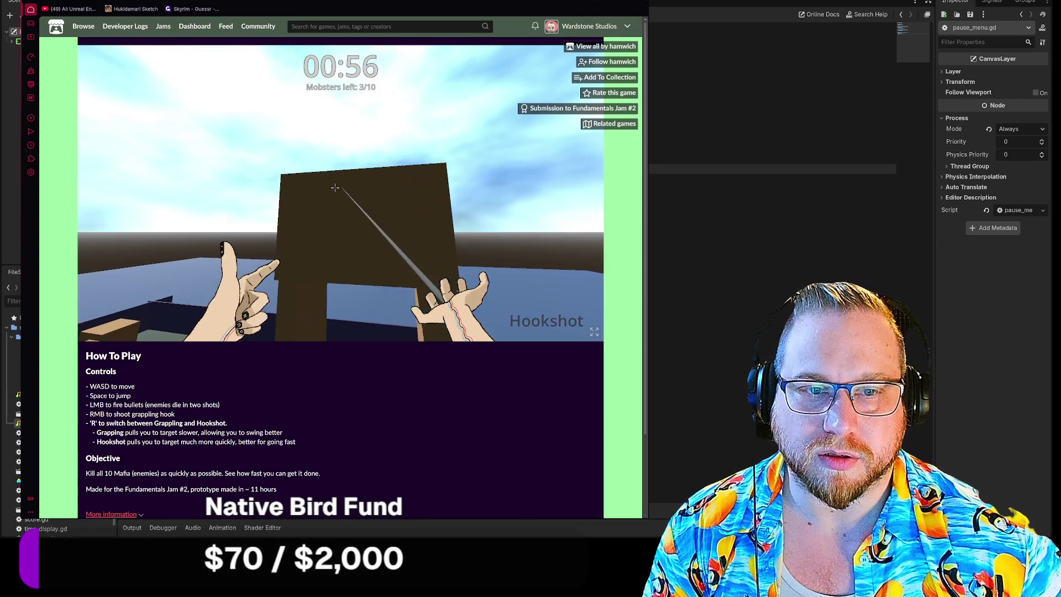
pyautogui.click(335, 187)
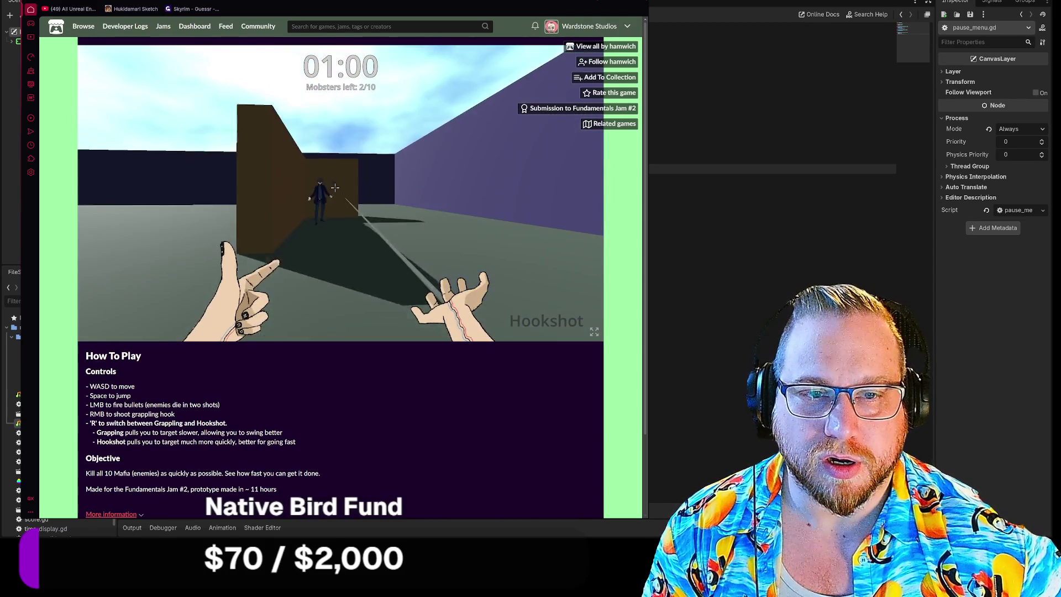
pyautogui.click(335, 187)
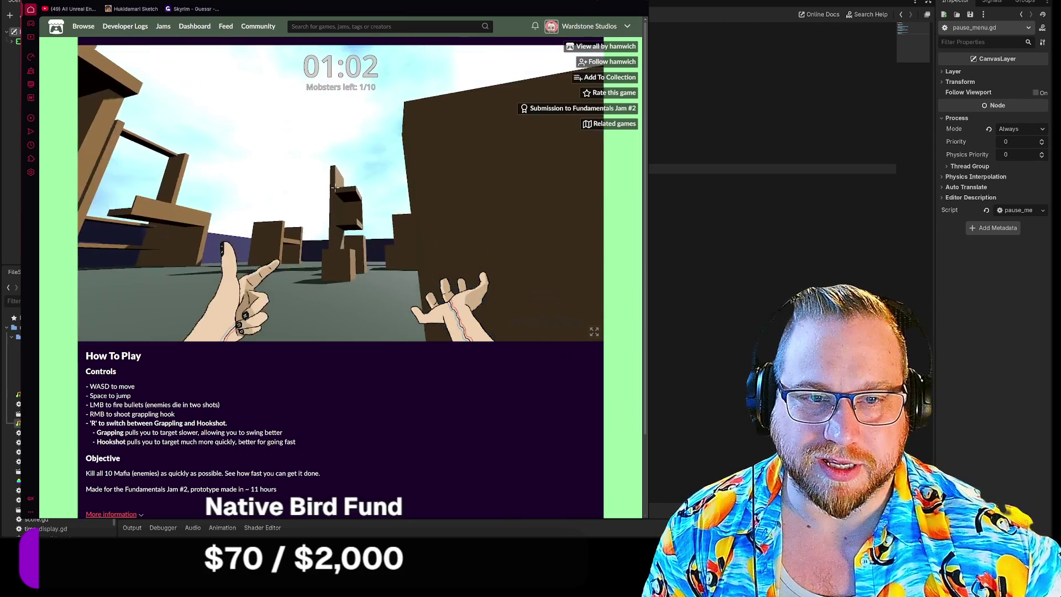
pyautogui.press('r')
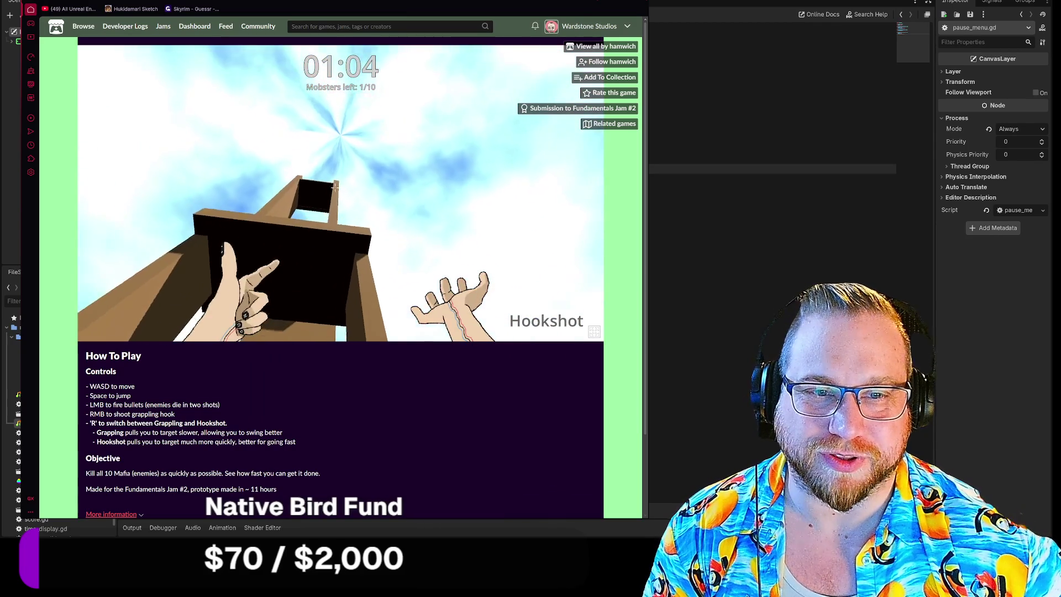
pyautogui.rightClick(335, 188)
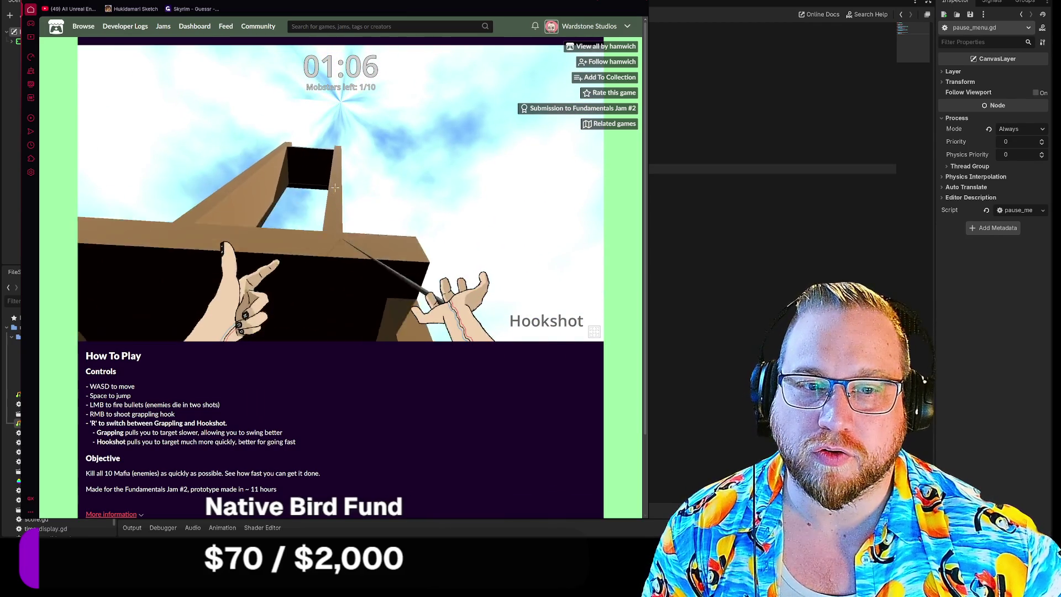
pyautogui.click(335, 187)
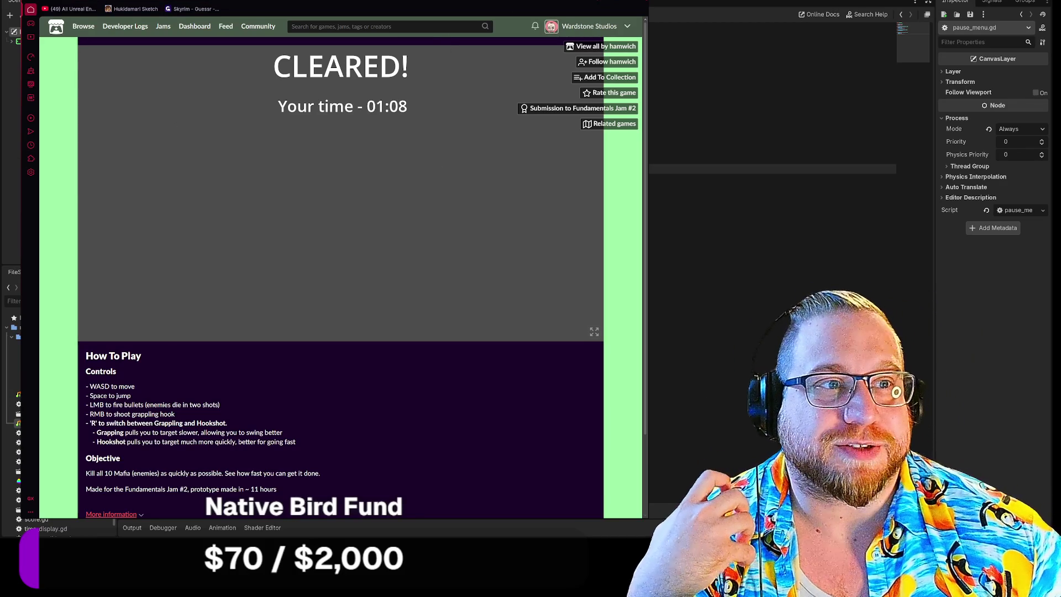
pyautogui.hotkey('alt', 'Tab')
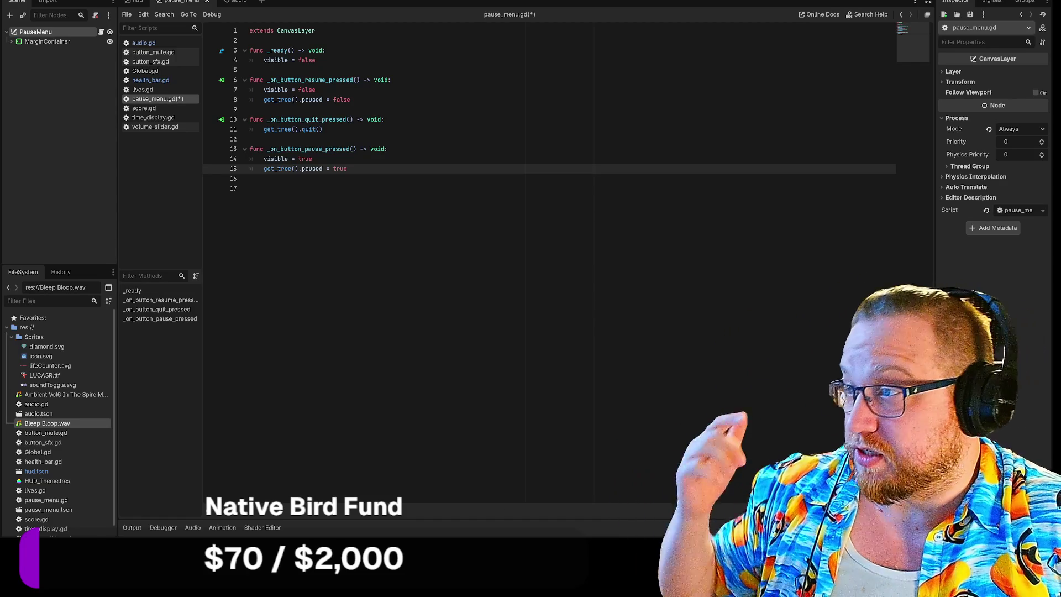
# Step: Bring the Steam library to the front and nudge its window slightly left
pyautogui.hotkey('alt', 'Tab')
pyautogui.moveTo(303, 2); pyautogui.dragTo(258, 7)
pyautogui.moveTo(297, 14)
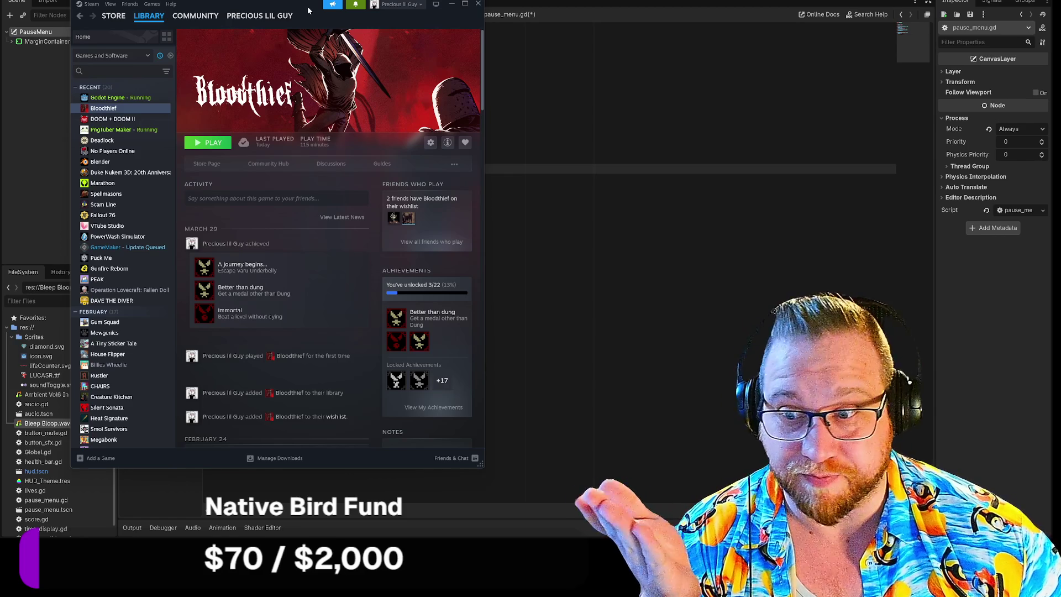
# Step: Launch Bloodthief from its Steam library page and confirm the launch dialog
pyautogui.click(209, 145)
pyautogui.click(308, 312)
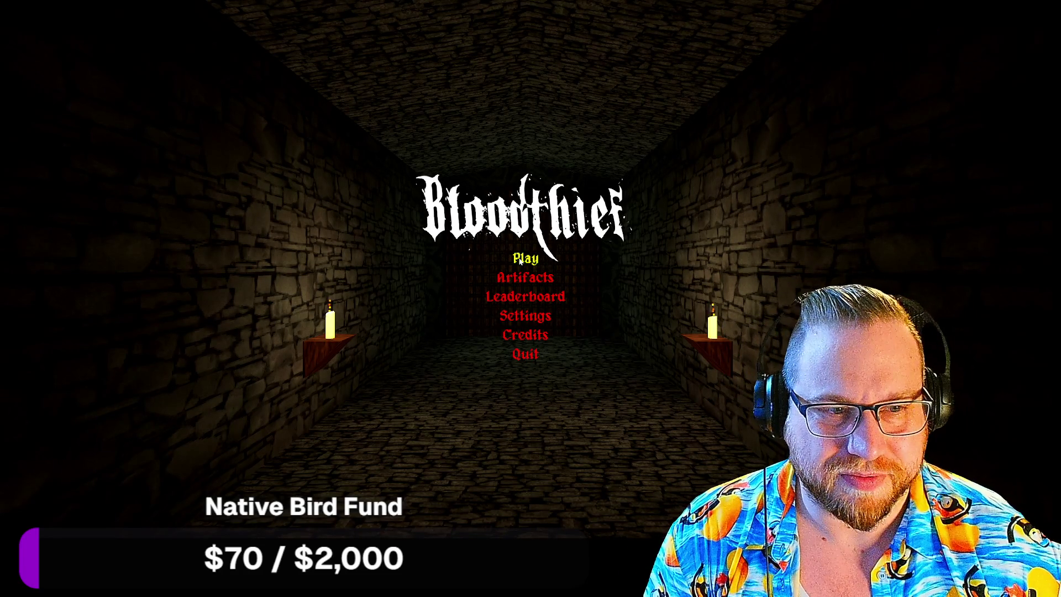
# Step: Start the Varu Underbelly map and fight through its alleys and brick tunnel
pyautogui.click(520, 262)
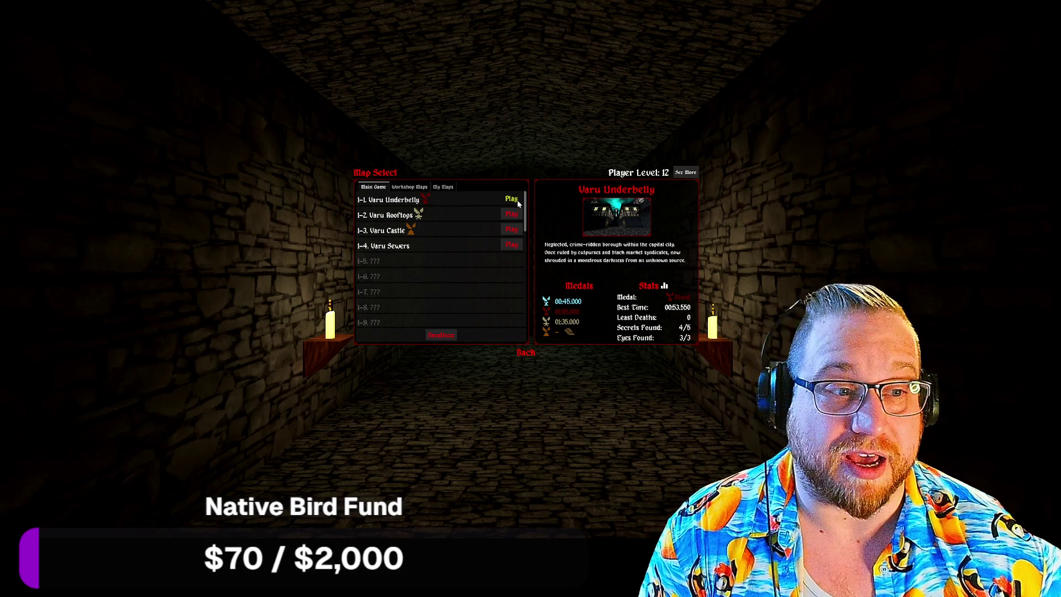
pyautogui.click(513, 200)
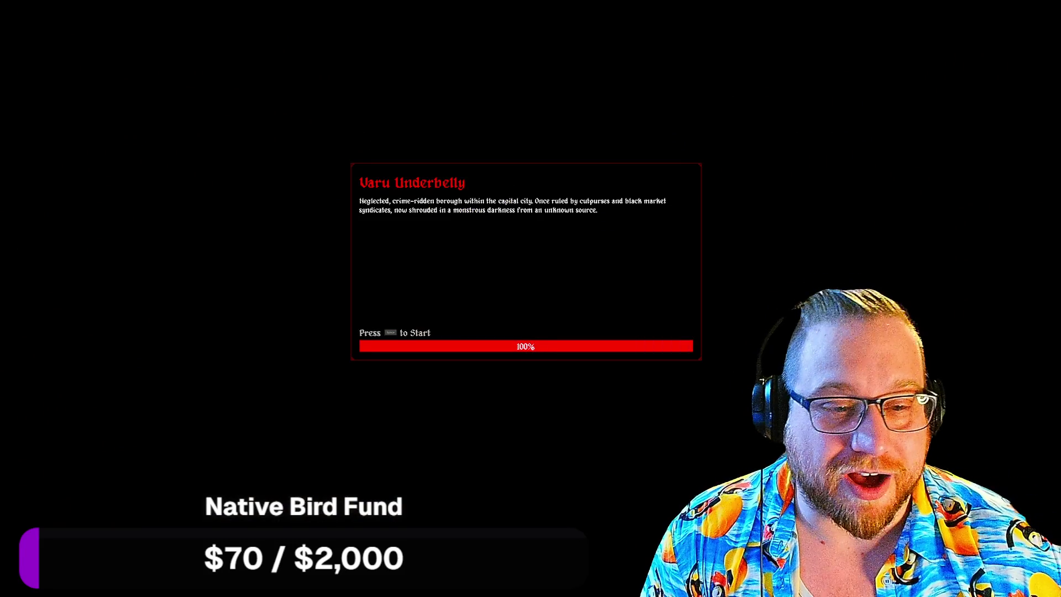
pyautogui.press('space')
pyautogui.press('w')
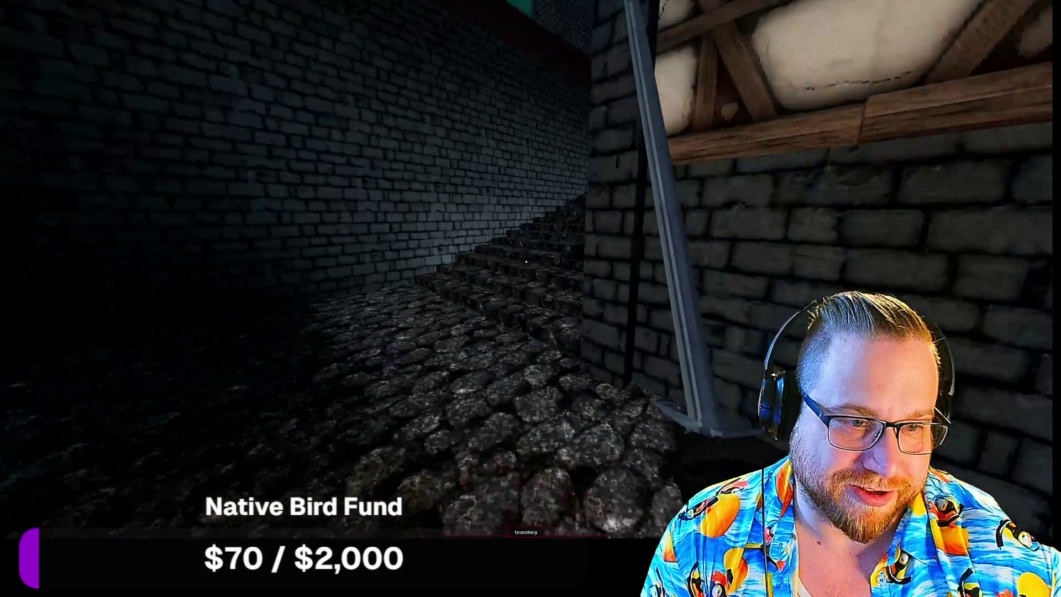
pyautogui.press('w')
pyautogui.press('w')
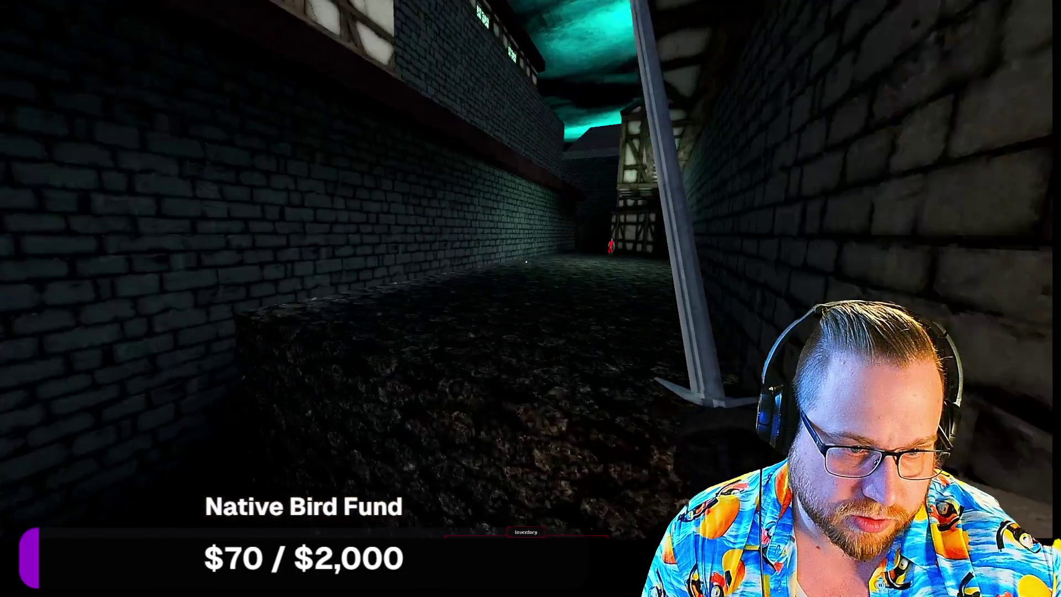
pyautogui.press('w')
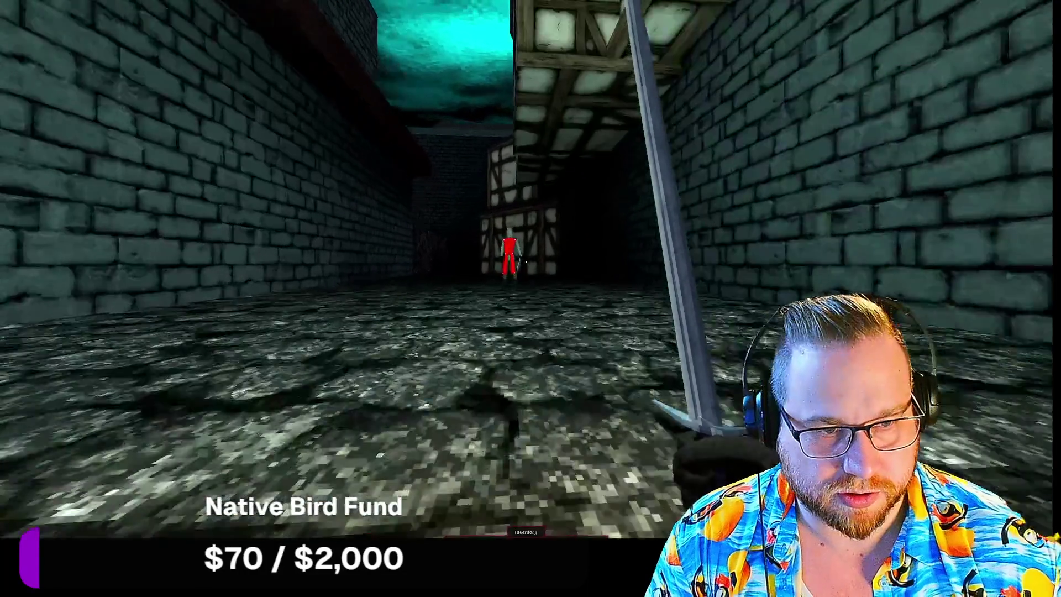
pyautogui.press('w')
pyautogui.click(526, 261)
pyautogui.press('w')
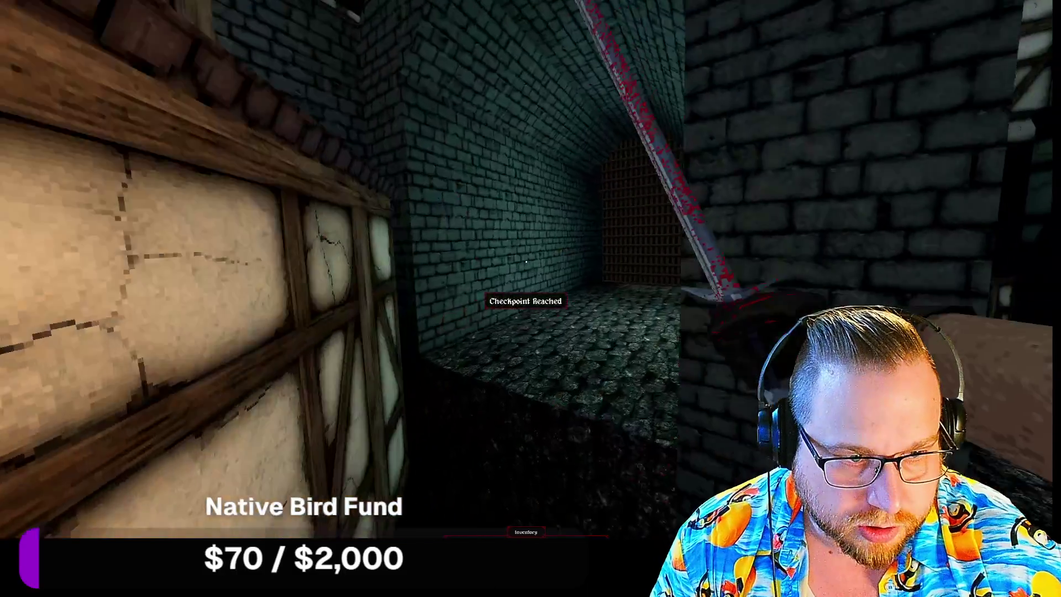
pyautogui.press('w')
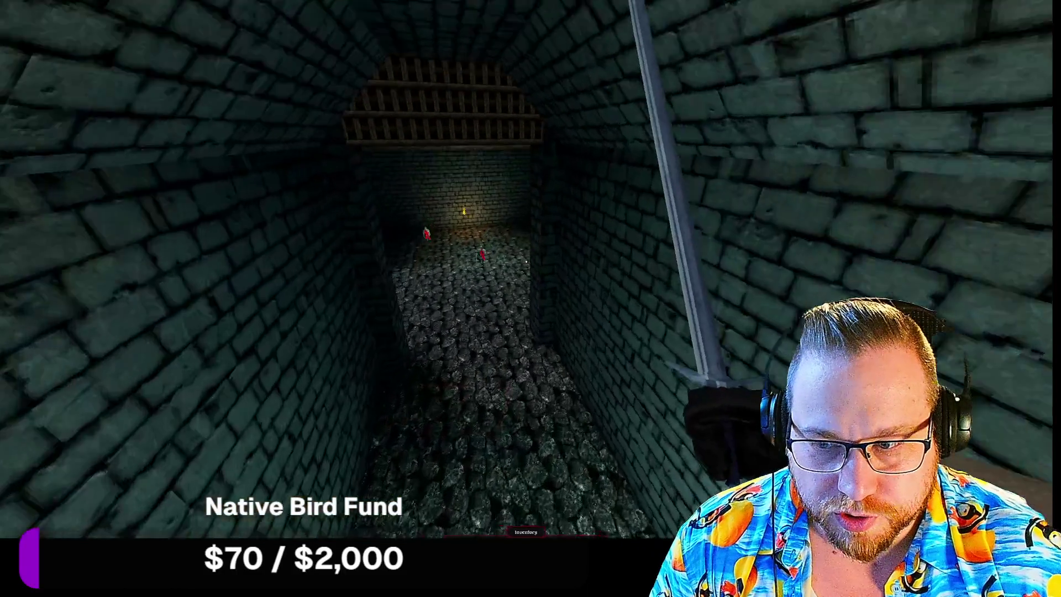
pyautogui.press('w')
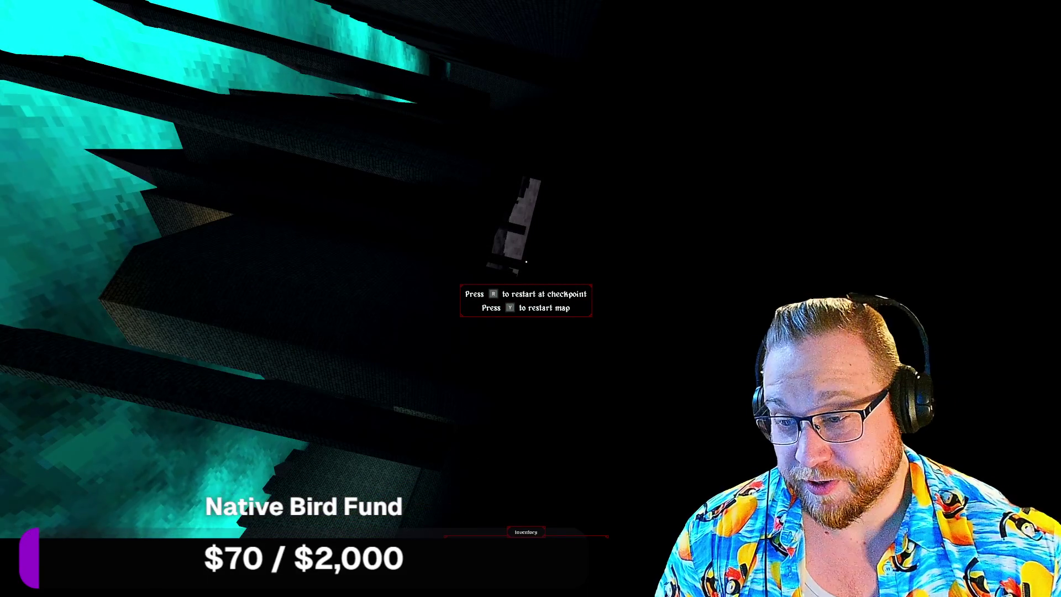
# Step: Quit to the main menu from the pause menu, then exit Bloodthief
pyautogui.press('Escape')
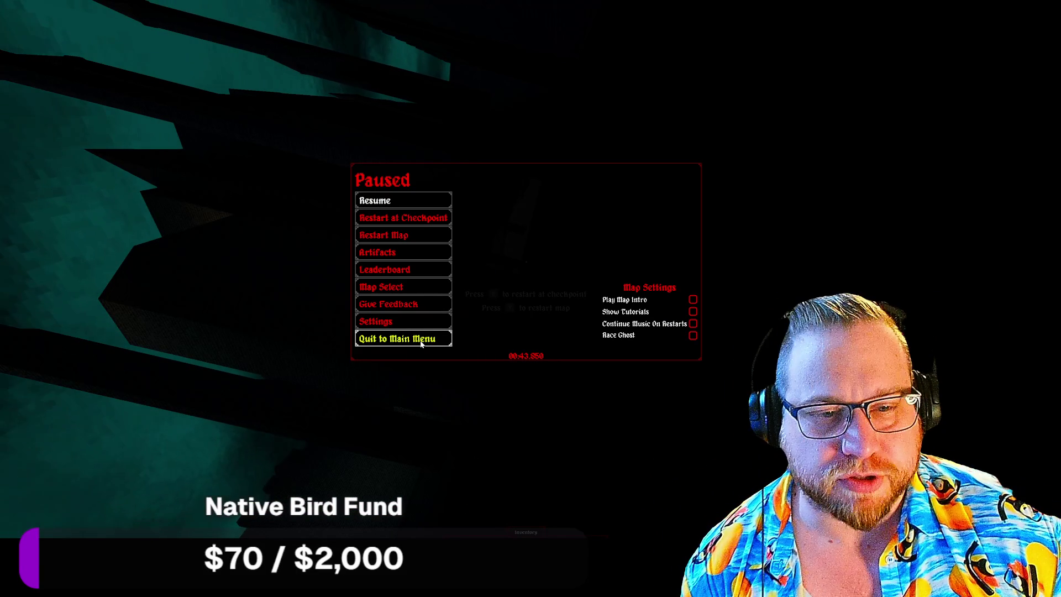
pyautogui.click(421, 343)
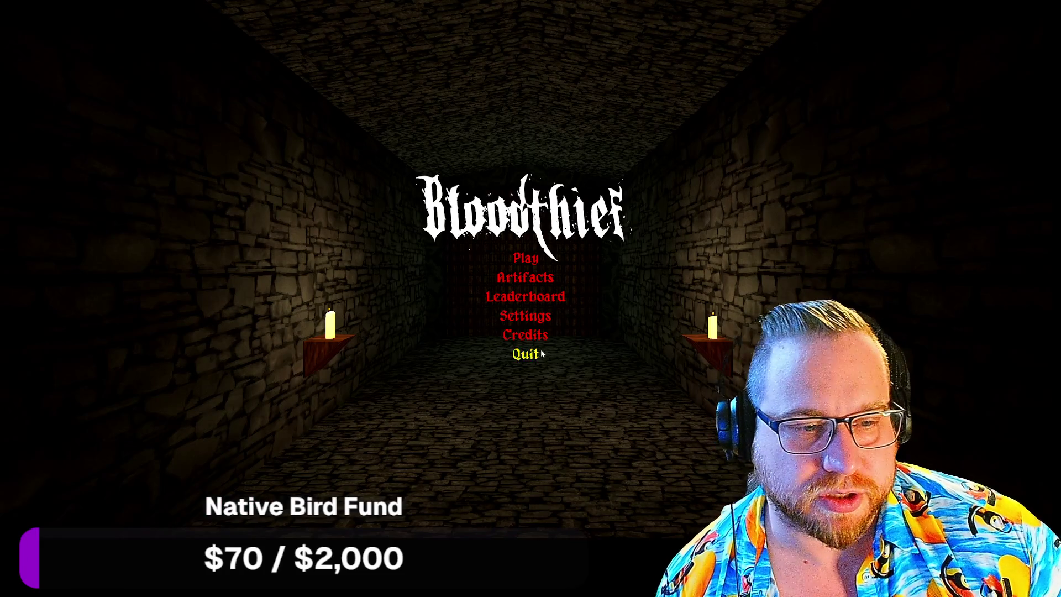
pyautogui.click(531, 357)
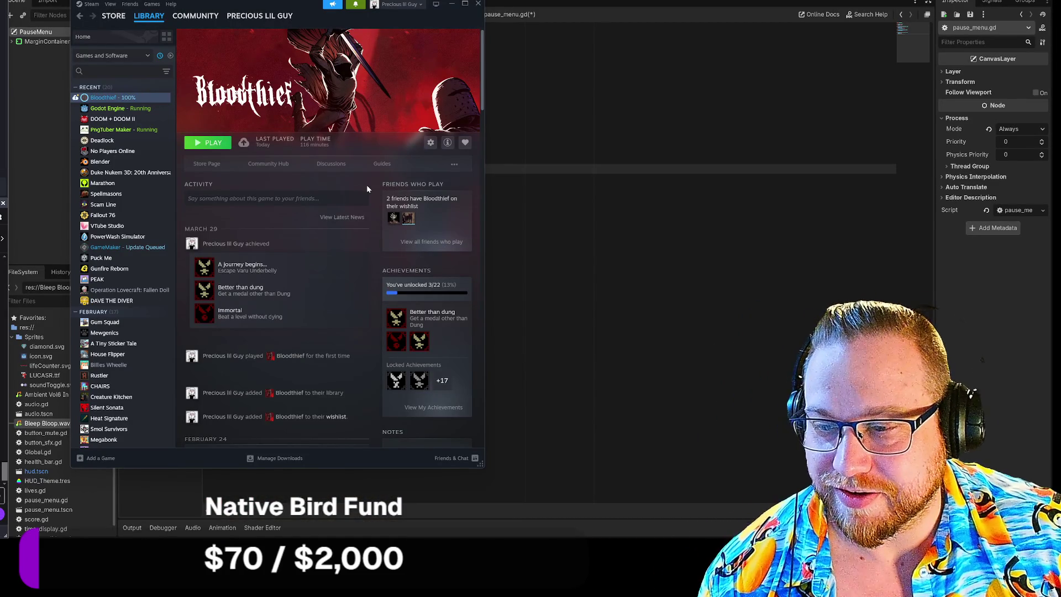
# Step: Close the Steam library window to return to the Godot editor
pyautogui.moveTo(195, 16)
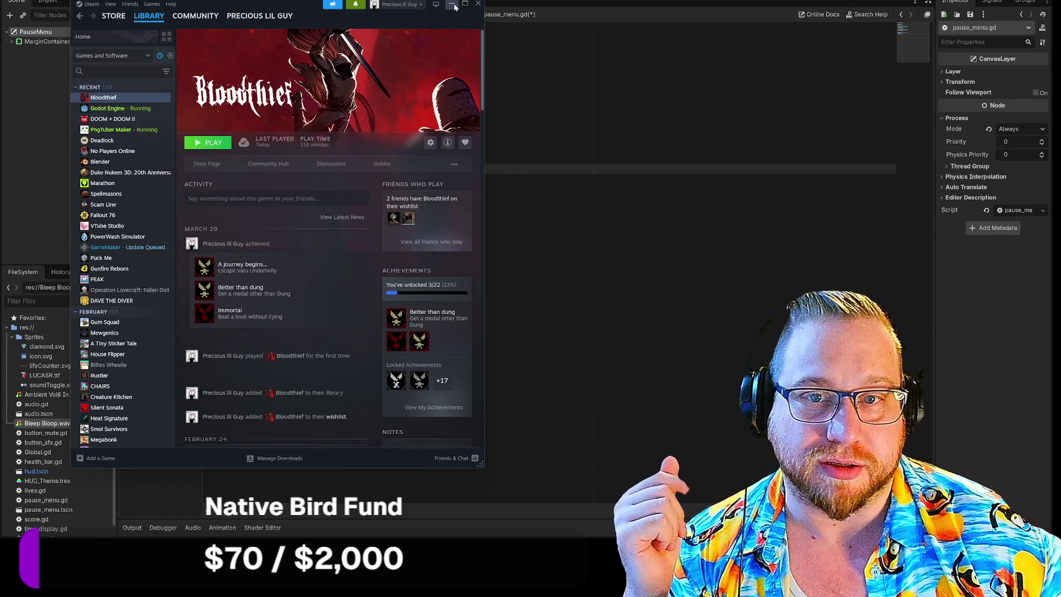
pyautogui.click(479, 4)
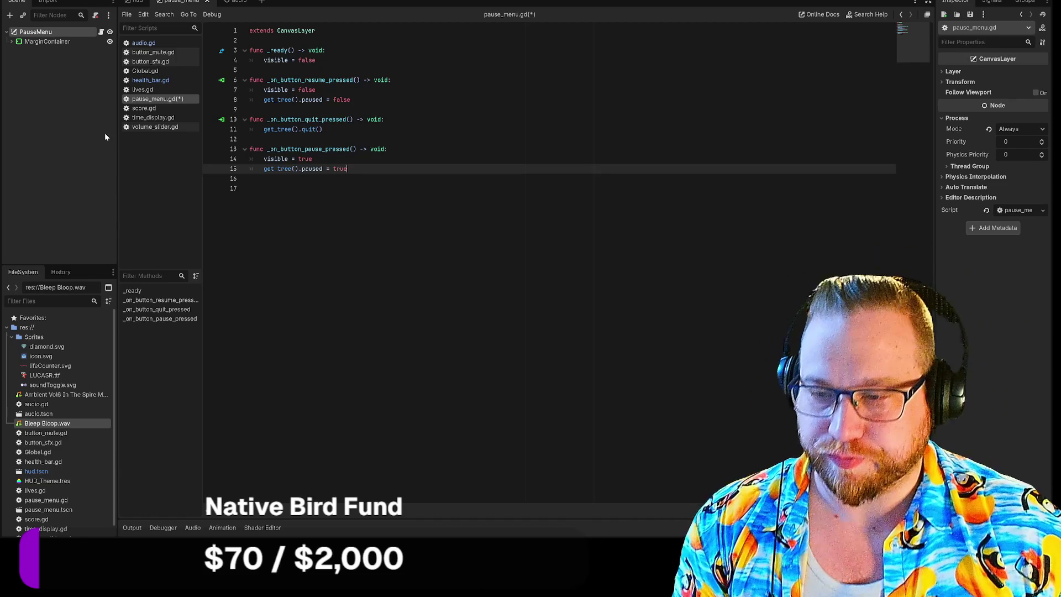
# Step: Select lines 3–15 of pause_menu.gd, then choose Quit from the Scene menu
pyautogui.click(249, 178)
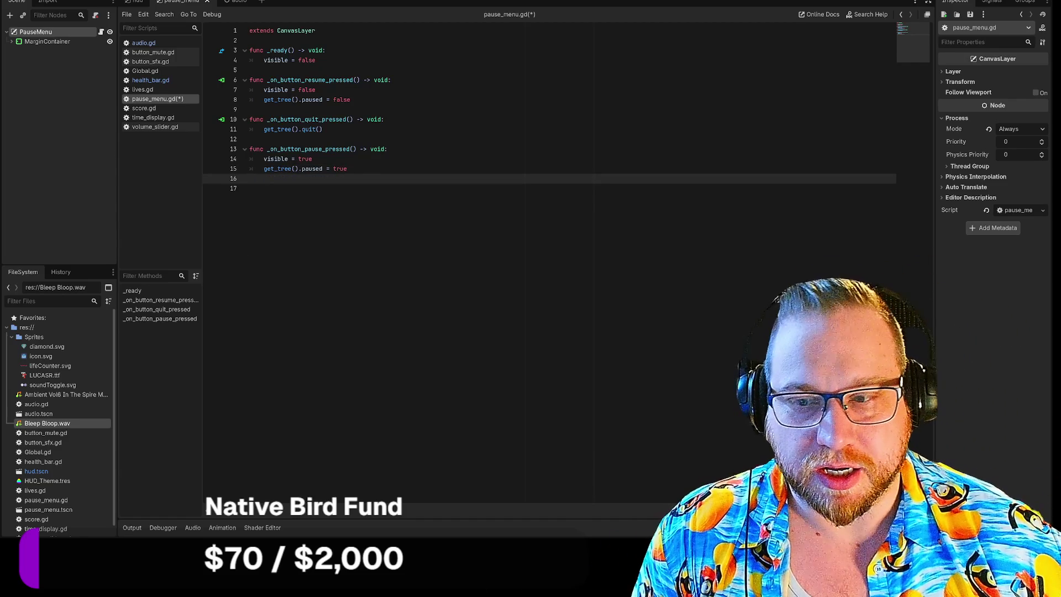
pyautogui.click(249, 51)
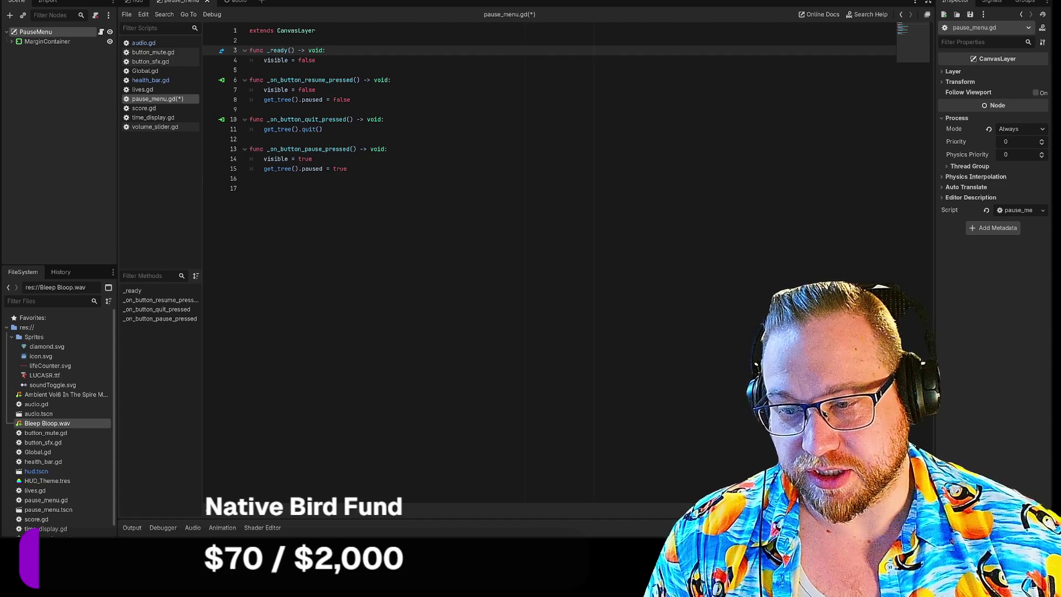
pyautogui.moveTo(250, 50)
pyautogui.mouseDown()
pyautogui.moveTo(314, 129)
pyautogui.moveTo(321, 169)
pyautogui.moveTo(347, 169)
pyautogui.mouseUp()
pyautogui.hotkey('ctrl', 'c')
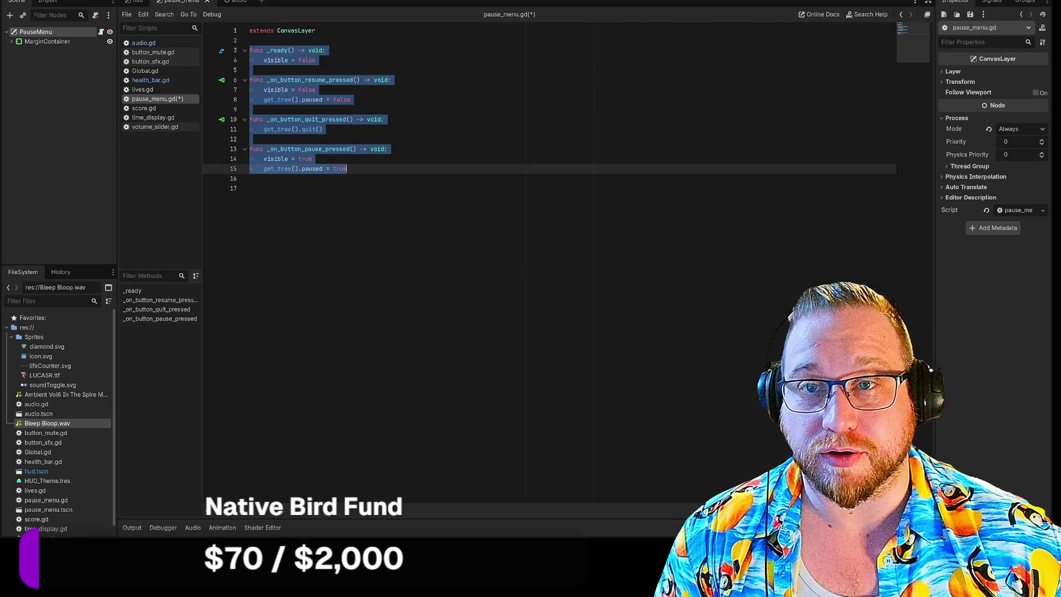
pyautogui.click(33, 0)
pyautogui.click(60, 90)
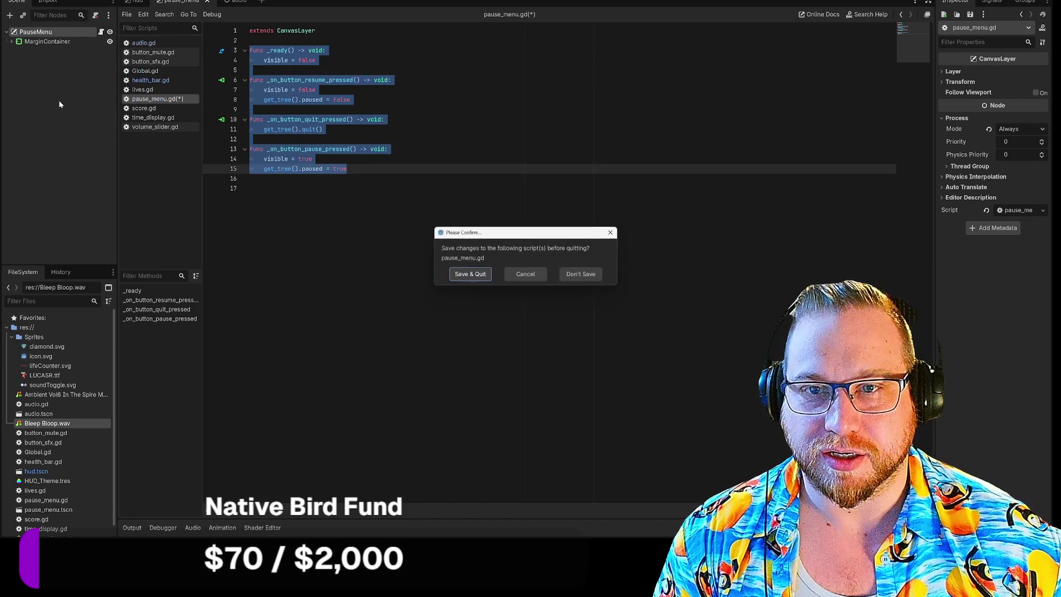
# Step: Discard the pause_menu.gd changes, open the menu_pause scene and attach a script to MenuPause
pyautogui.click(588, 274)
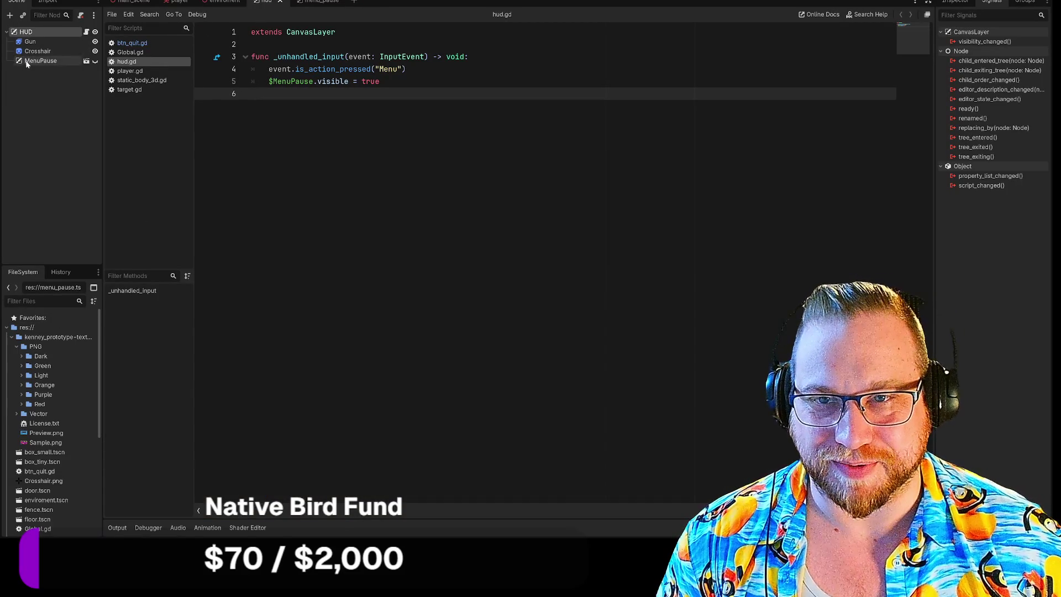
pyautogui.click(317, 2)
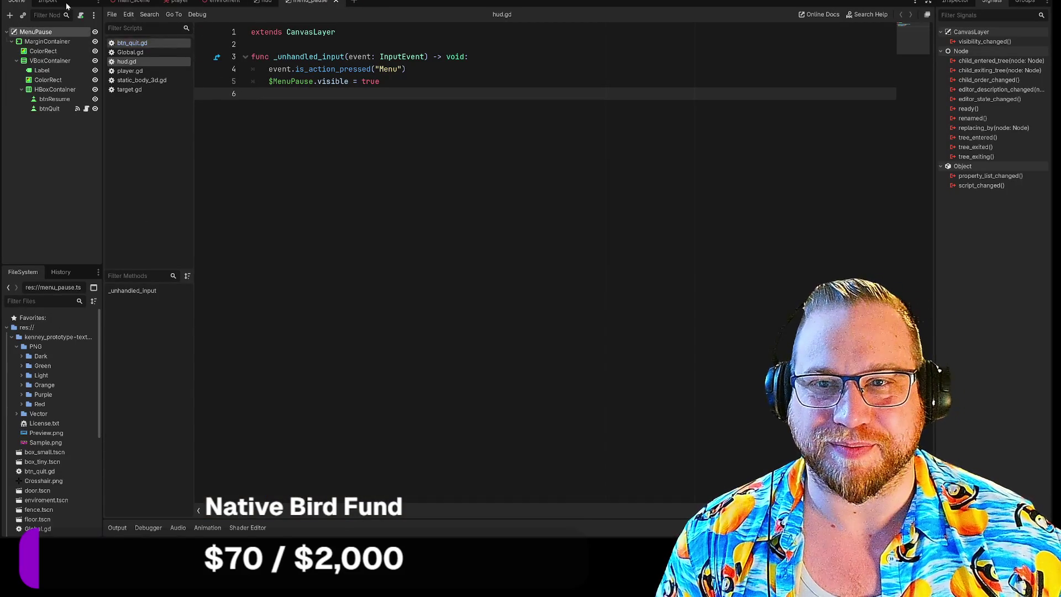
pyautogui.rightClick(33, 33)
pyautogui.click(68, 95)
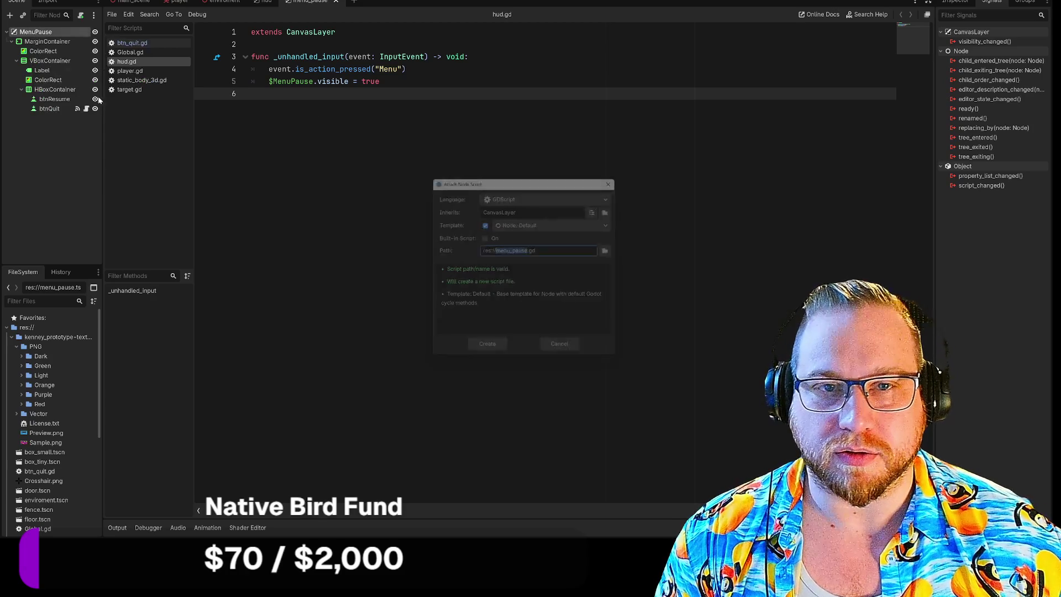
# Step: Create res://menu_pause.gd and paste the pause-menu functions over the template code
pyautogui.click(486, 354)
pyautogui.moveTo(254, 168); pyautogui.dragTo(239, 68)
pyautogui.hotkey('ctrl', 'v')
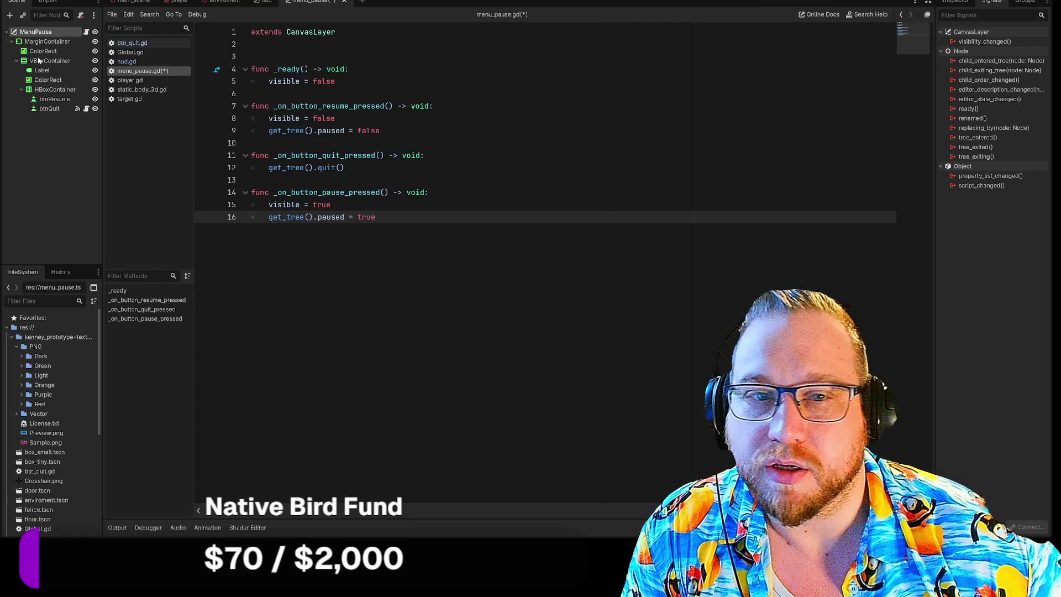
pyautogui.press('Up')
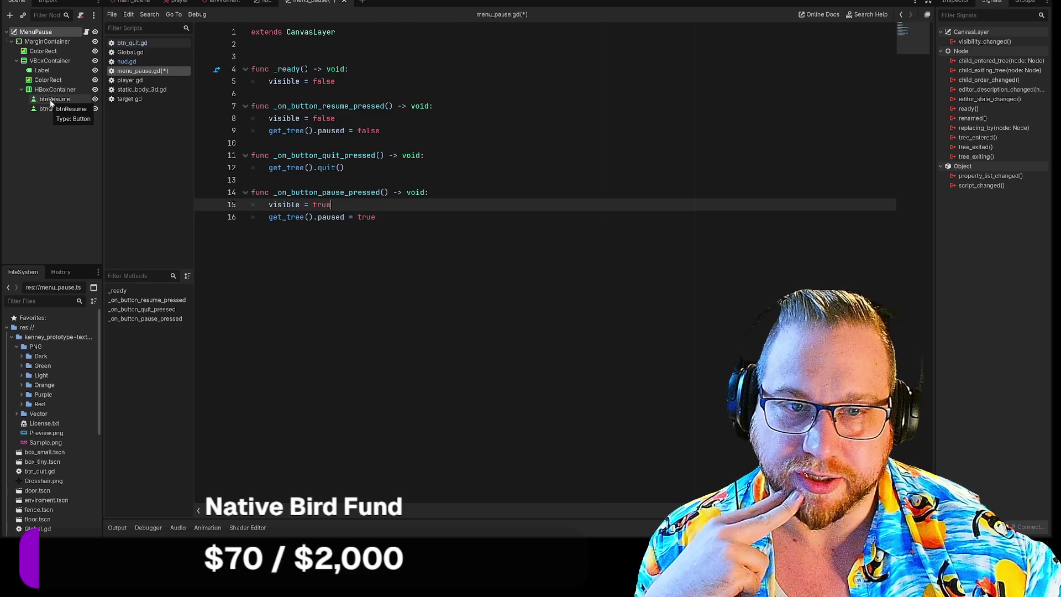
# Step: Select btnQuit to list its BaseButton signals, with pressed() already connected
pyautogui.click(49, 109)
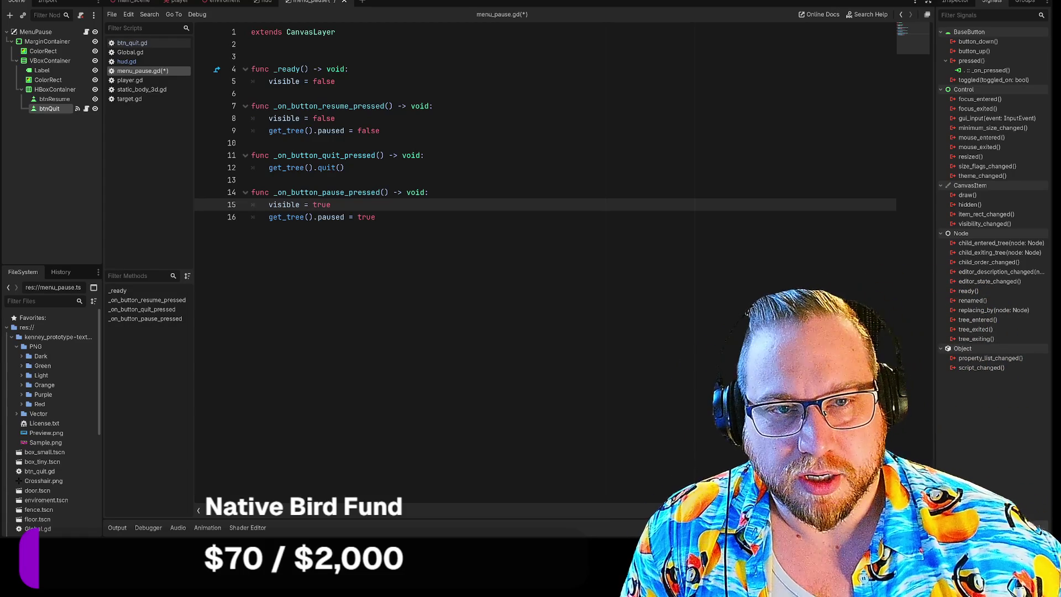
# Step: Connect btnResume's pressed() signal to MenuPause, creating the _on_btn_resume_pressed stub
pyautogui.click(52, 100)
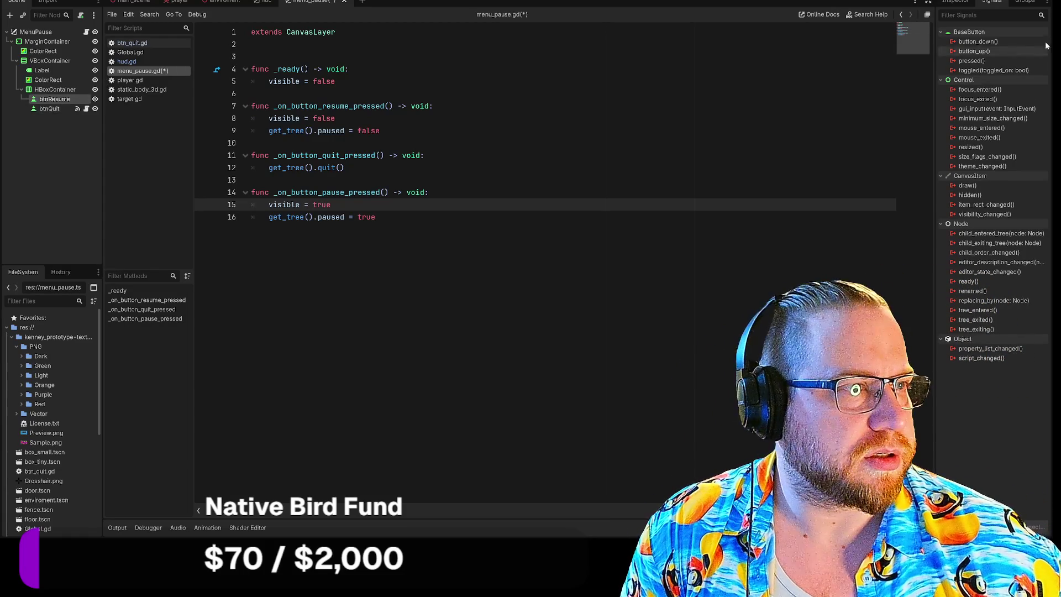
pyautogui.doubleClick(971, 61)
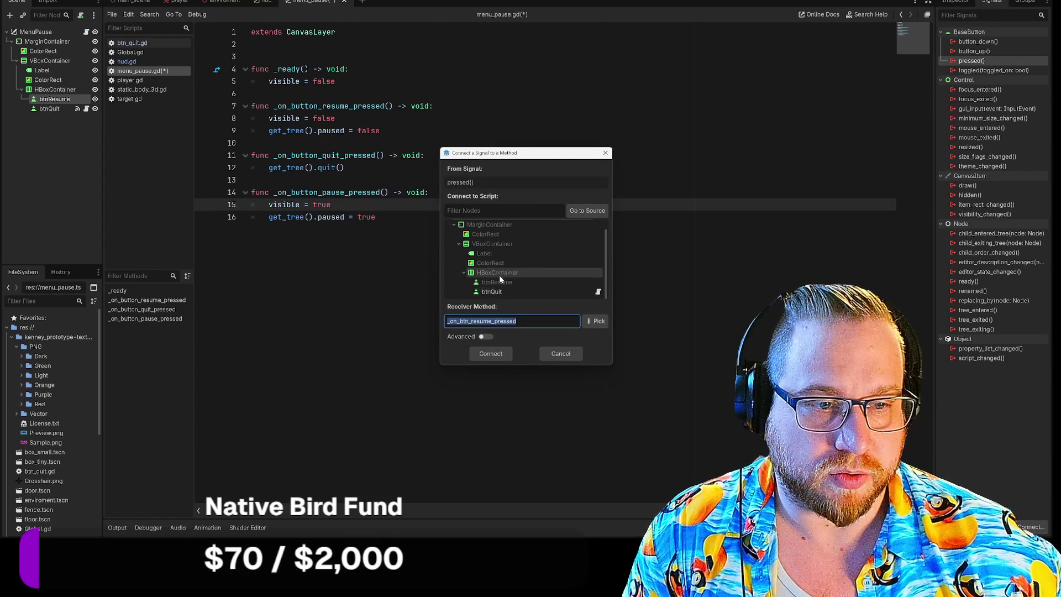
pyautogui.scroll(1, 492, 259)
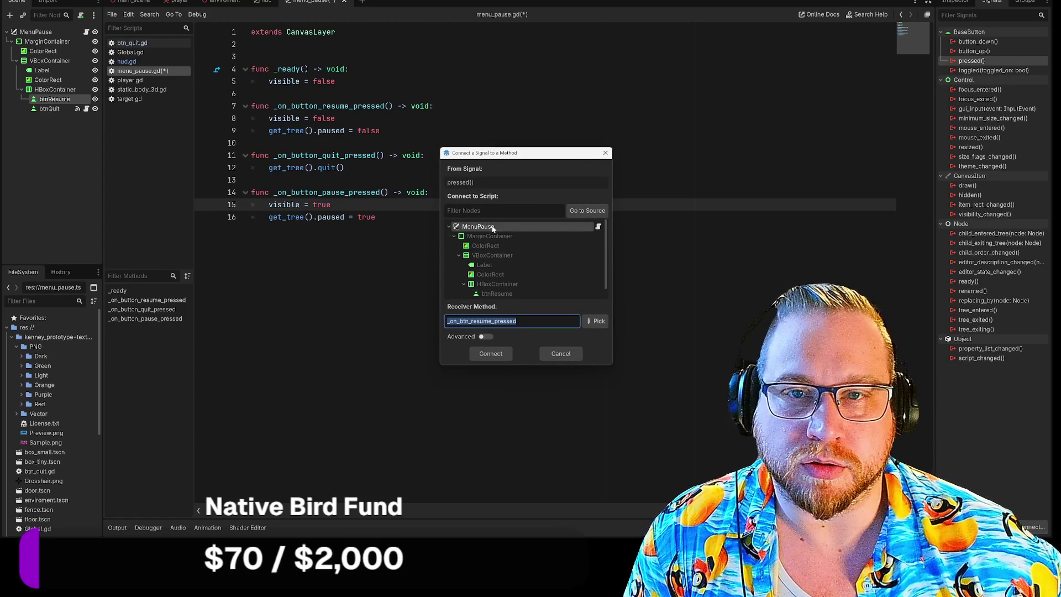
pyautogui.click(493, 228)
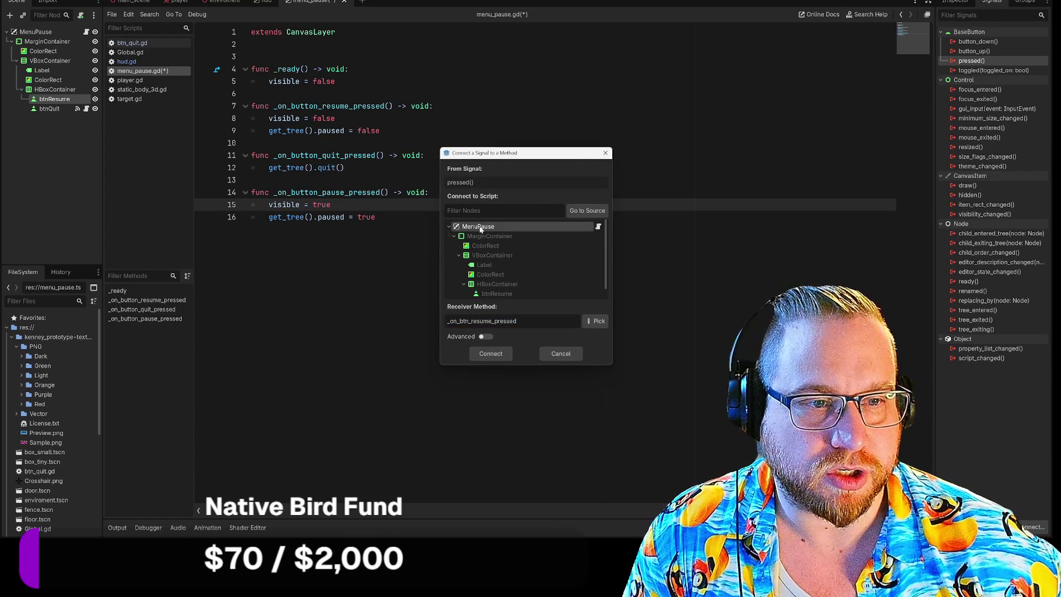
pyautogui.click(492, 354)
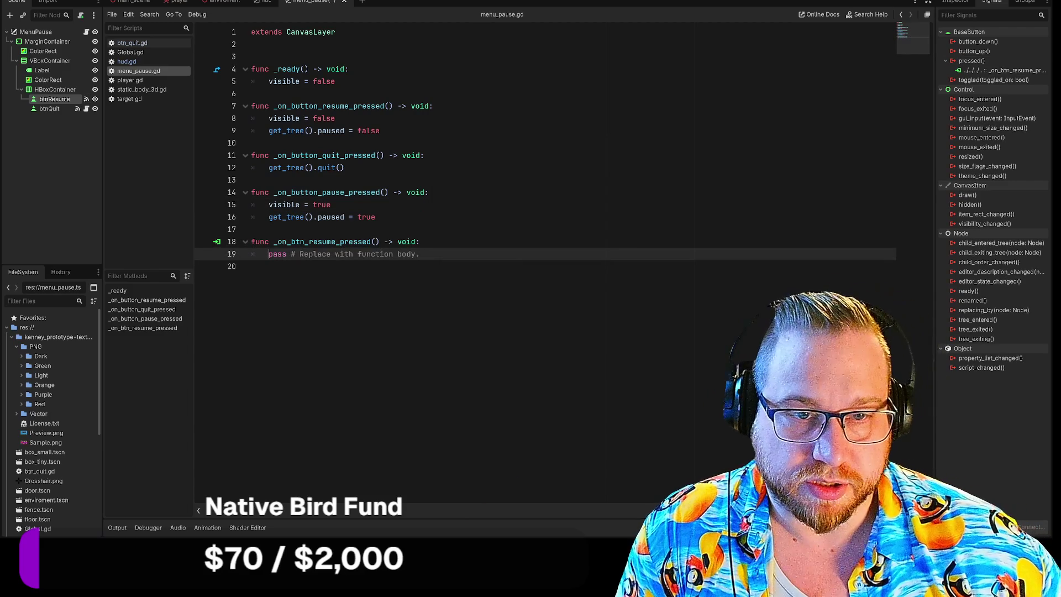
# Step: Move the hide and unpause lines from the old resume function into _on_btn_resume_pressed, replacing pass
pyautogui.moveTo(381, 130)
pyautogui.mouseDown()
pyautogui.moveTo(251, 131)
pyautogui.moveTo(252, 119)
pyautogui.mouseUp()
pyautogui.hotkey('ctrl', 'c')
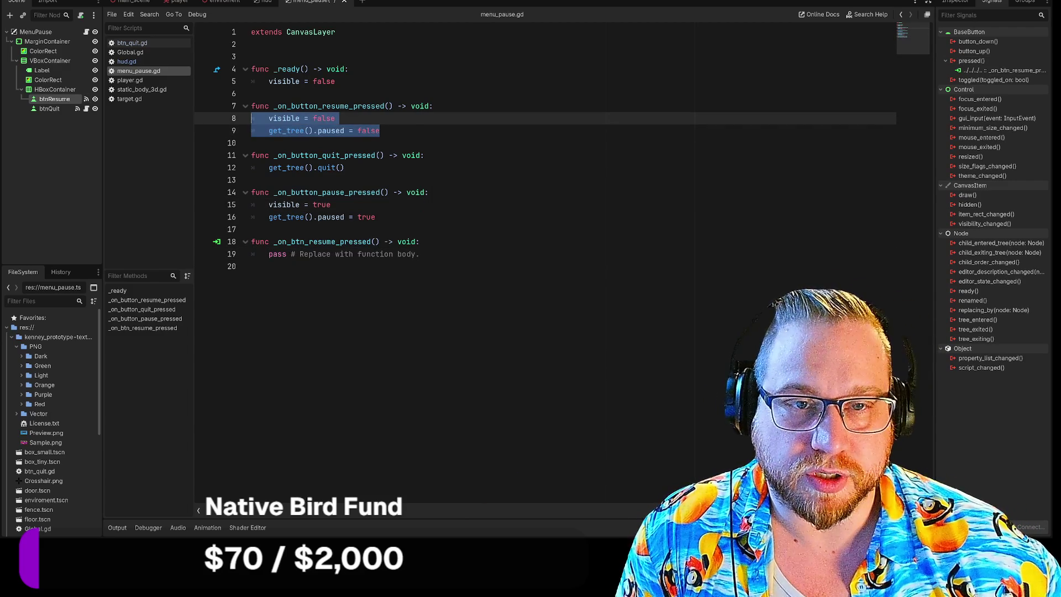
pyautogui.press('BackSpace')
pyautogui.moveTo(424, 242); pyautogui.dragTo(252, 241)
pyautogui.moveTo(420, 242); pyautogui.dragTo(269, 242)
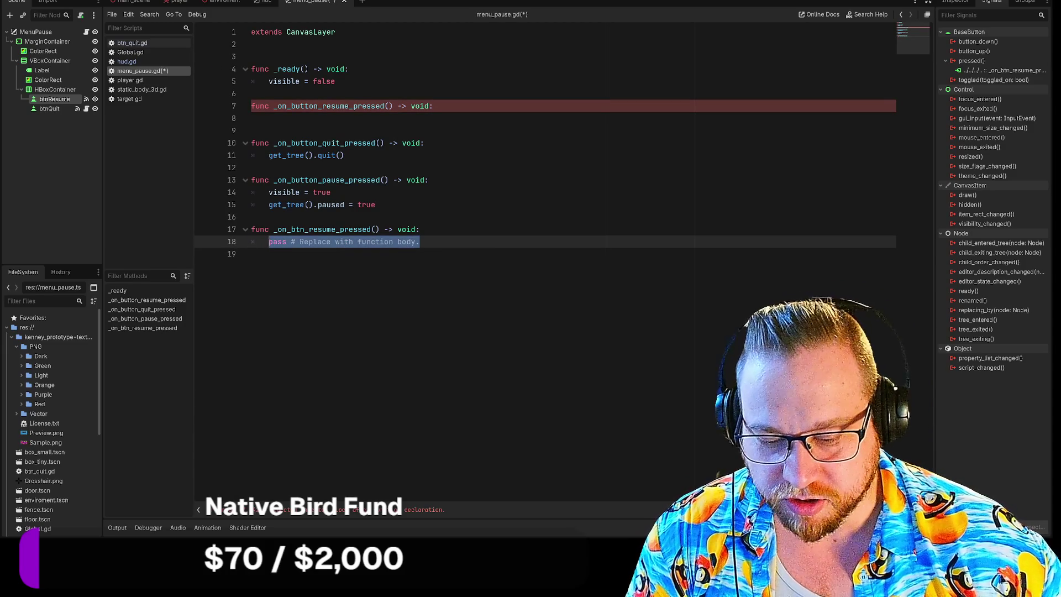
pyautogui.hotkey('ctrl', 'v')
pyautogui.click(286, 241)
pyautogui.press('BackSpace')
pyautogui.click(251, 265)
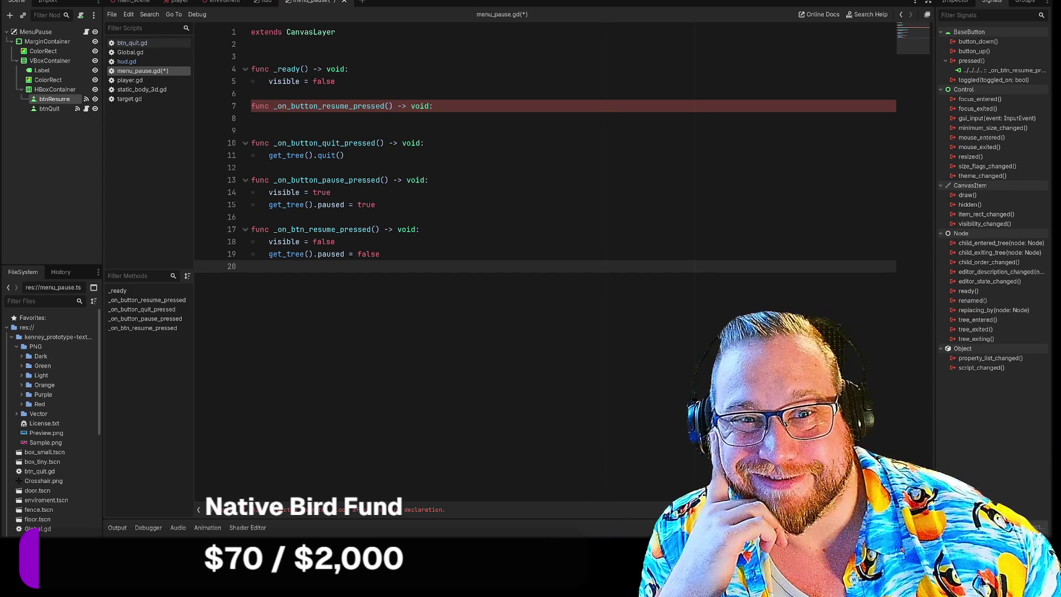
# Step: Delete the old _on_button_resume_pressed header and its leftover blank line
pyautogui.tripleClick(343, 105)
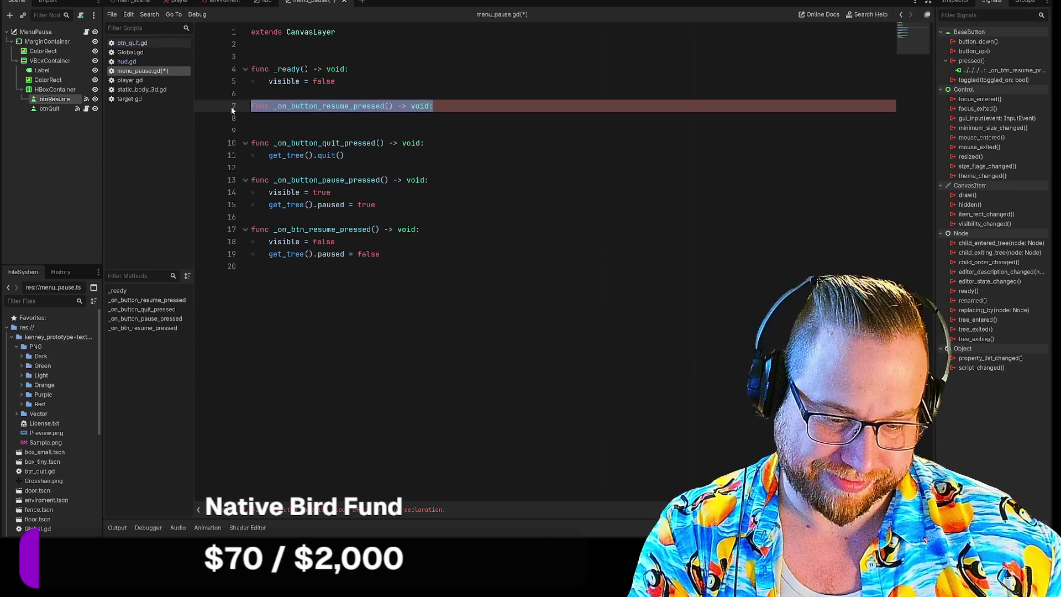
pyautogui.press('BackSpace')
pyautogui.press('Delete')
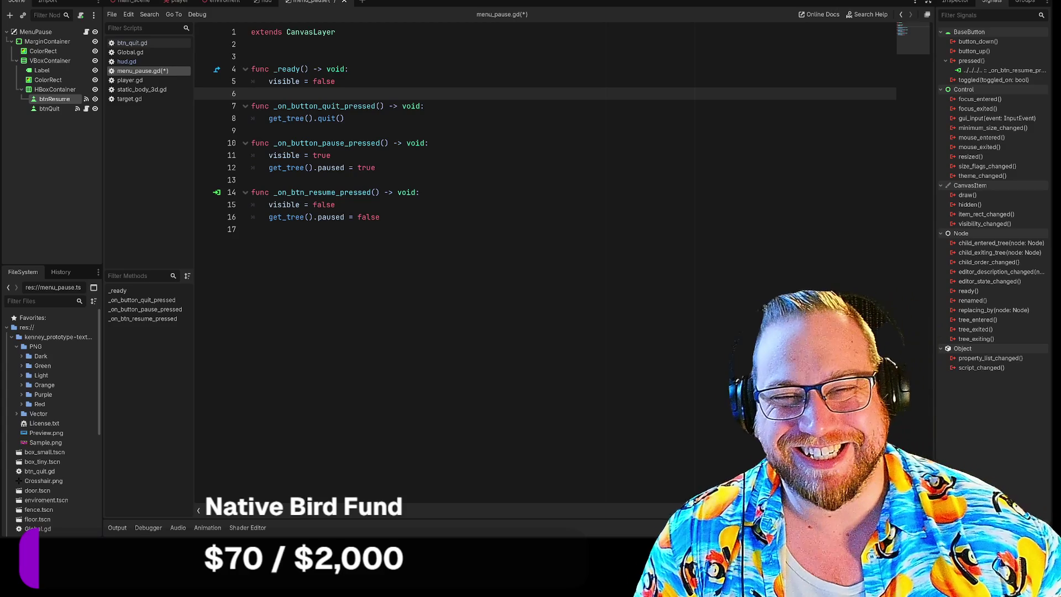
pyautogui.click(251, 130)
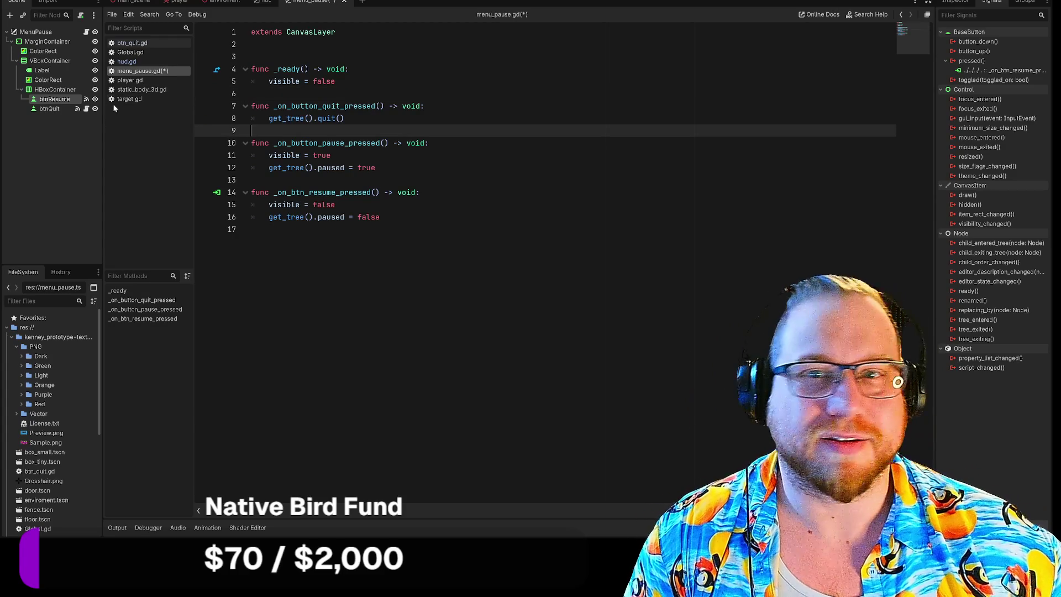
pyautogui.click(49, 109)
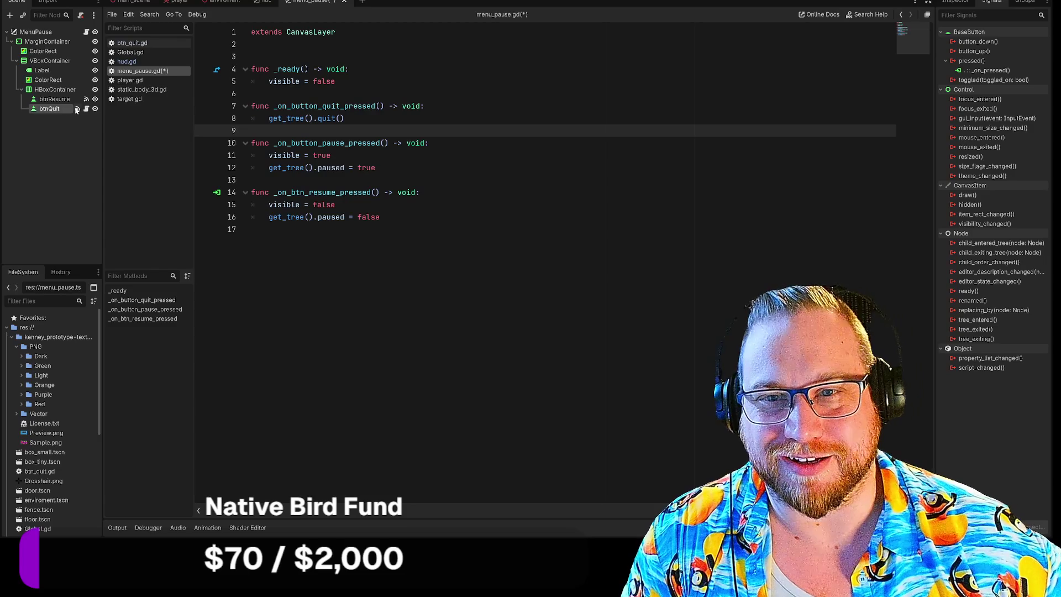
# Step: Remove the _on_pressed function from btn_quit.gd, leaving only extends Button
pyautogui.doubleClick(51, 109)
pyautogui.press('Escape')
pyautogui.click(86, 109)
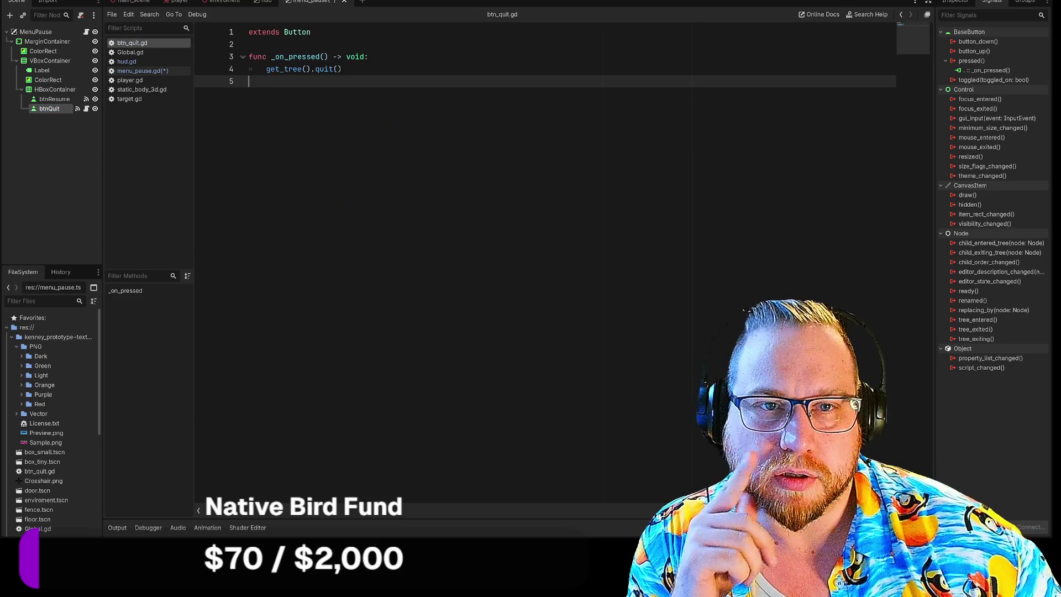
pyautogui.moveTo(344, 69); pyautogui.dragTo(221, 56)
pyautogui.press('BackSpace')
pyautogui.click(227, 107)
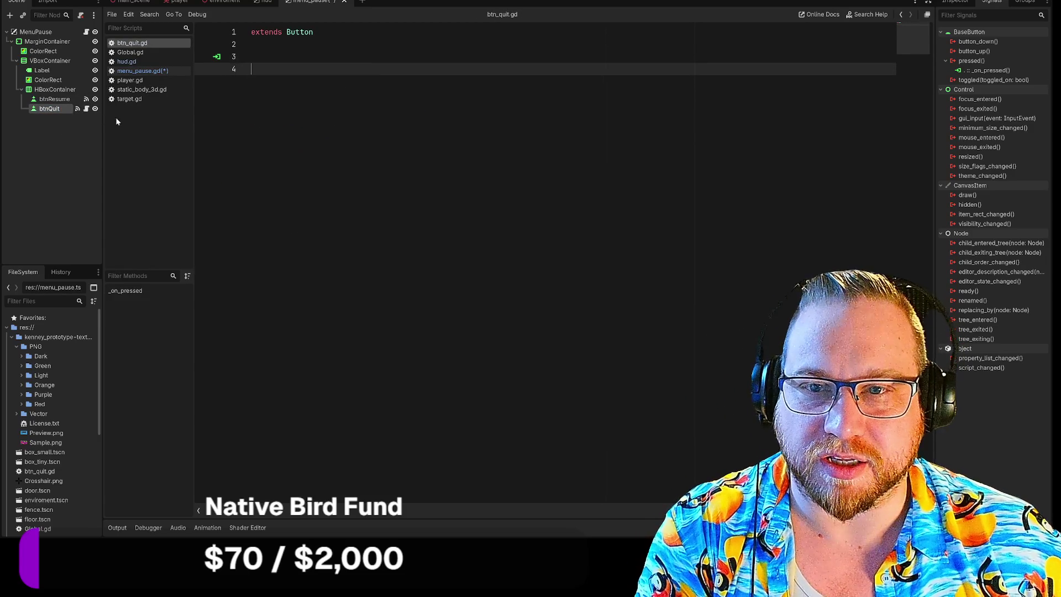
# Step: Detach the script from the btnQuit node
pyautogui.rightClick(58, 109)
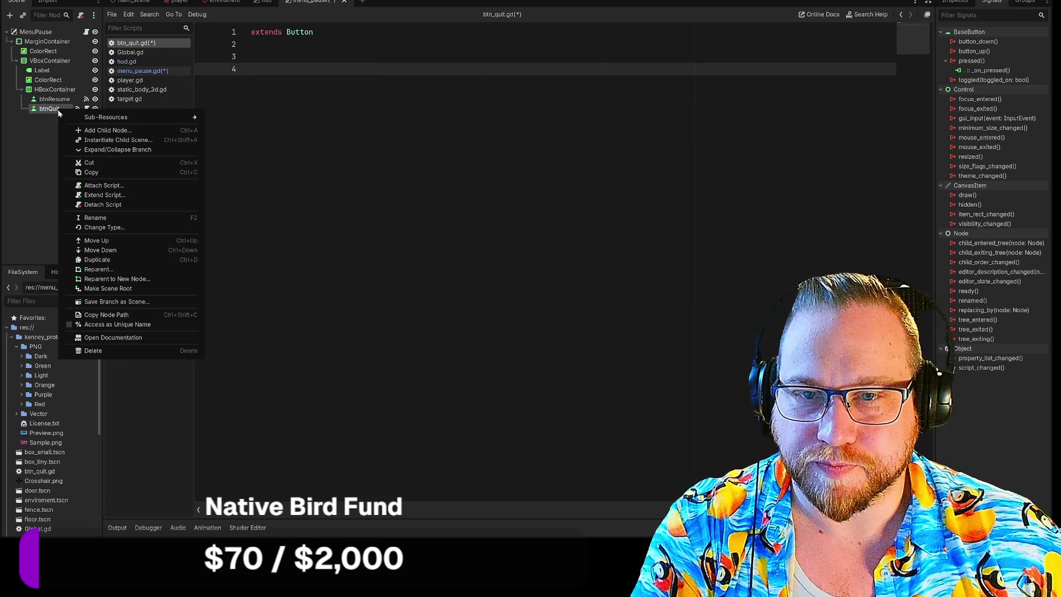
pyautogui.click(99, 205)
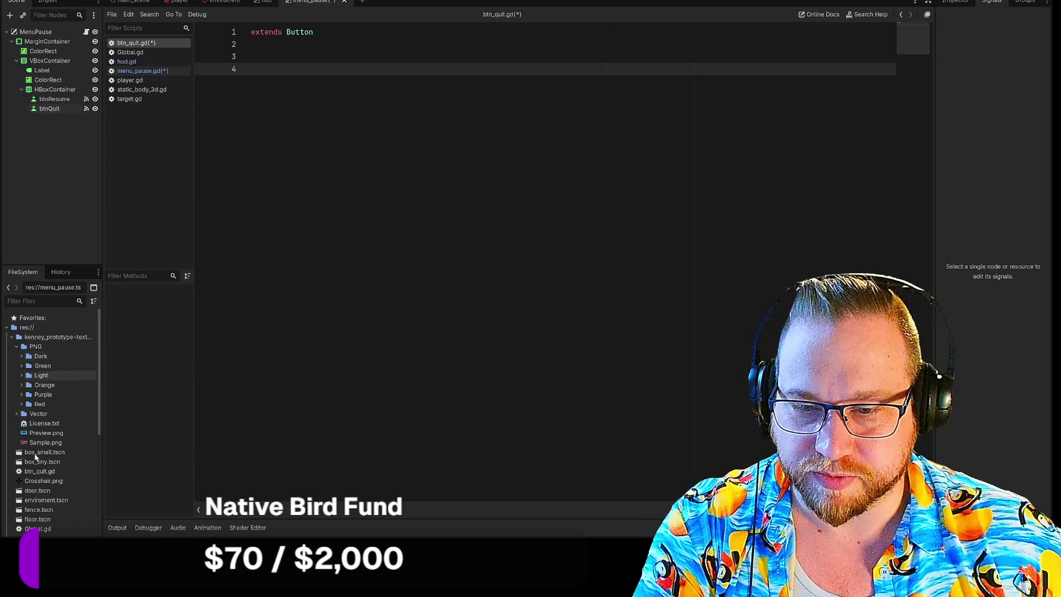
pyautogui.scroll(-5, 46, 444)
pyautogui.scroll(-2, 46, 446)
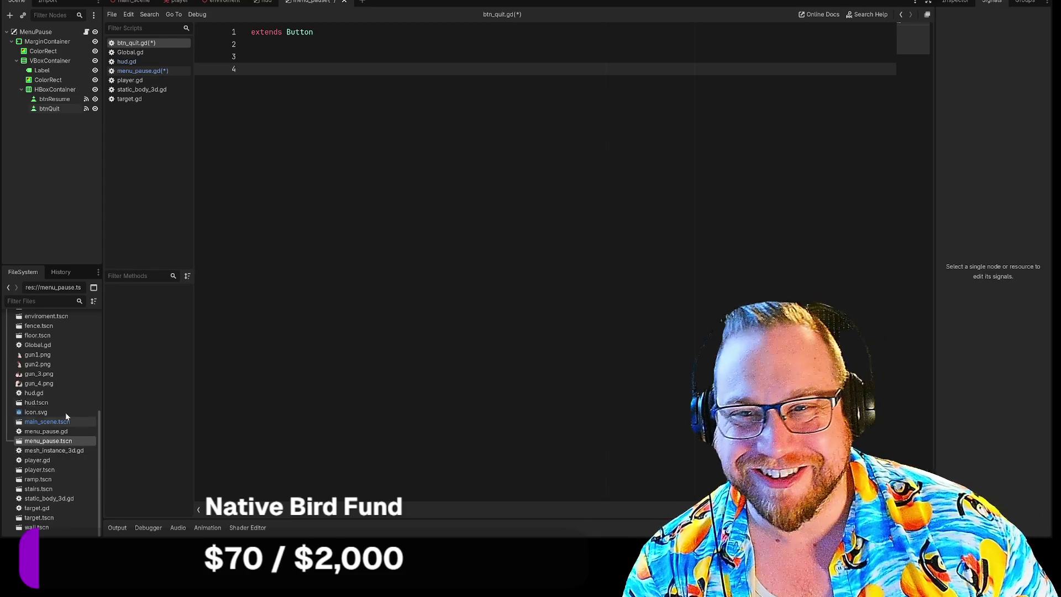
# Step: Disconnect btnQuit's old pressed() connection to _on_pressed
pyautogui.click(58, 109)
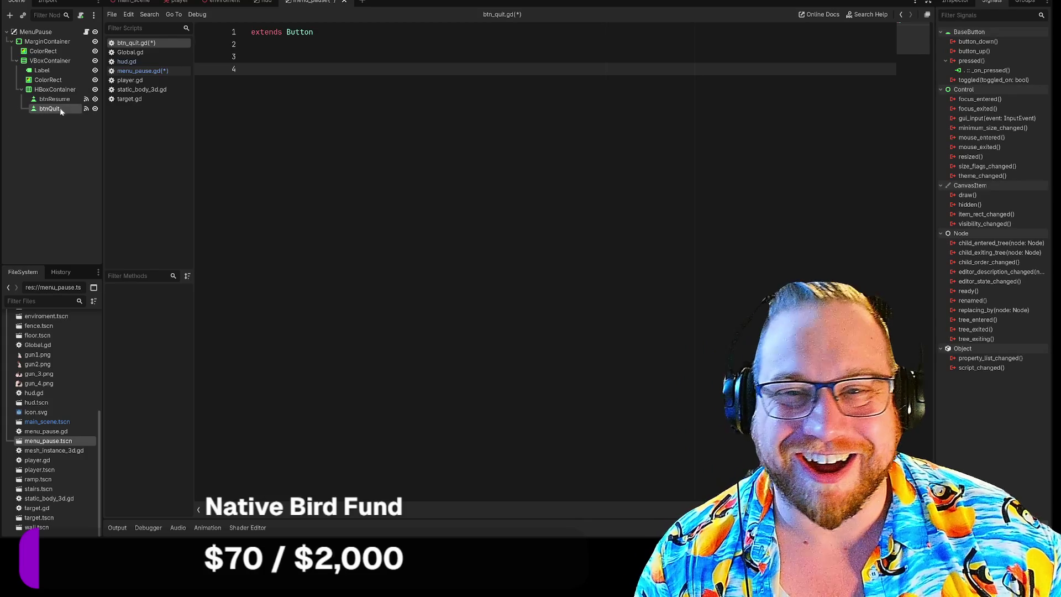
pyautogui.rightClick(983, 70)
pyautogui.click(996, 102)
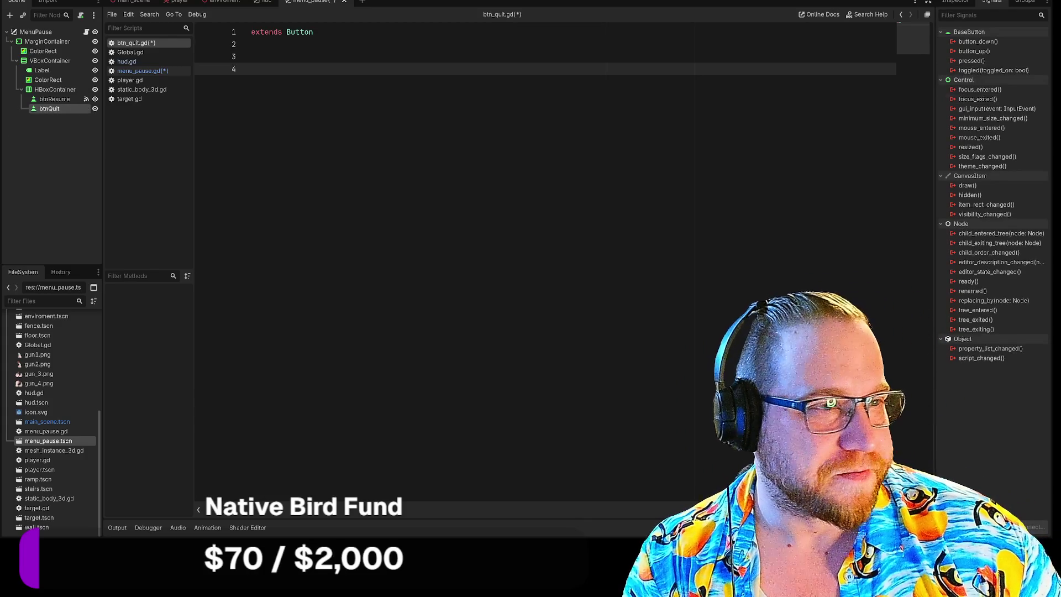
pyautogui.click(44, 99)
pyautogui.rightClick(59, 101)
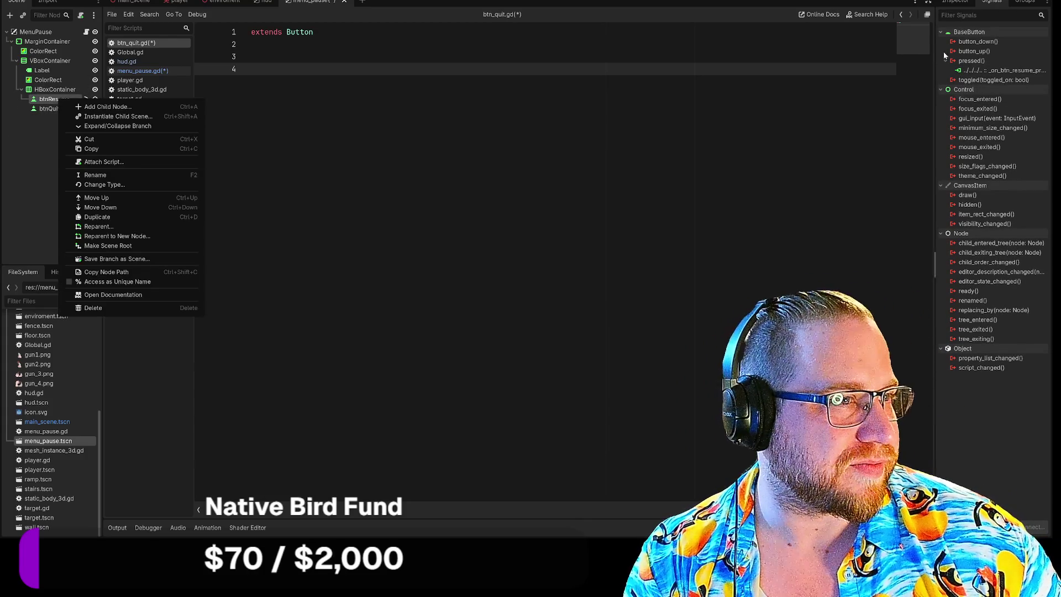
# Step: Disconnect and reconnect btnResume's pressed() signal to _on_btn_resume_pressed in MenuPause
pyautogui.rightClick(995, 70)
pyautogui.click(997, 102)
pyautogui.rightClick(48, 100)
pyautogui.click(31, 156)
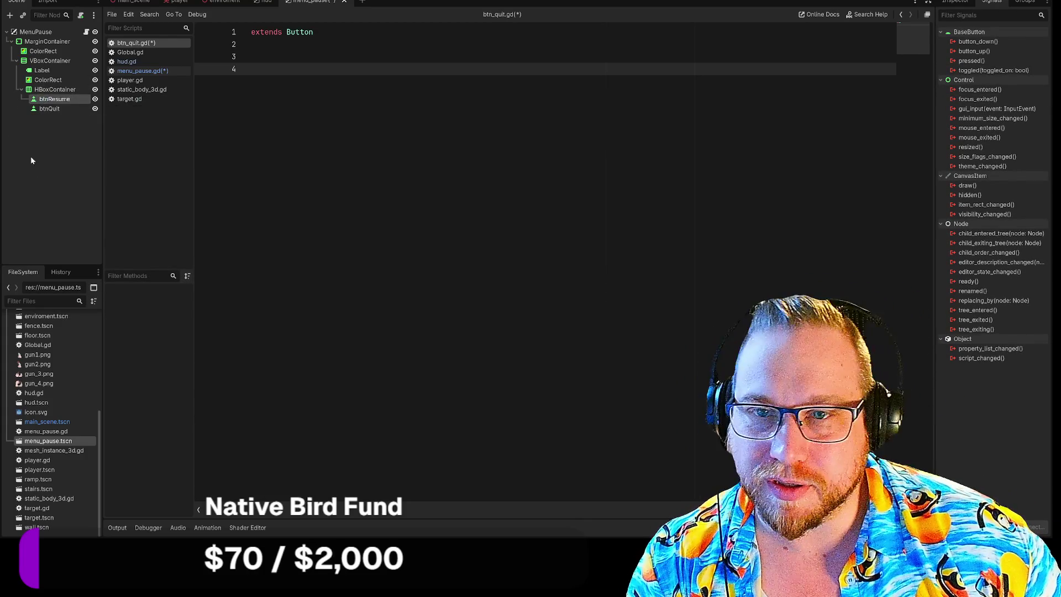
pyautogui.click(36, 33)
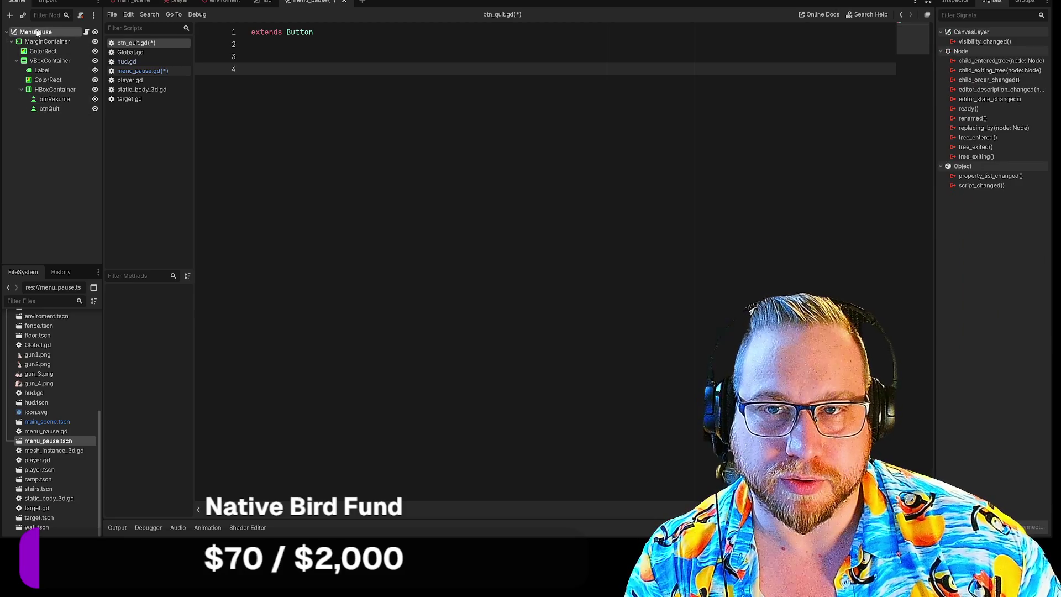
pyautogui.click(53, 100)
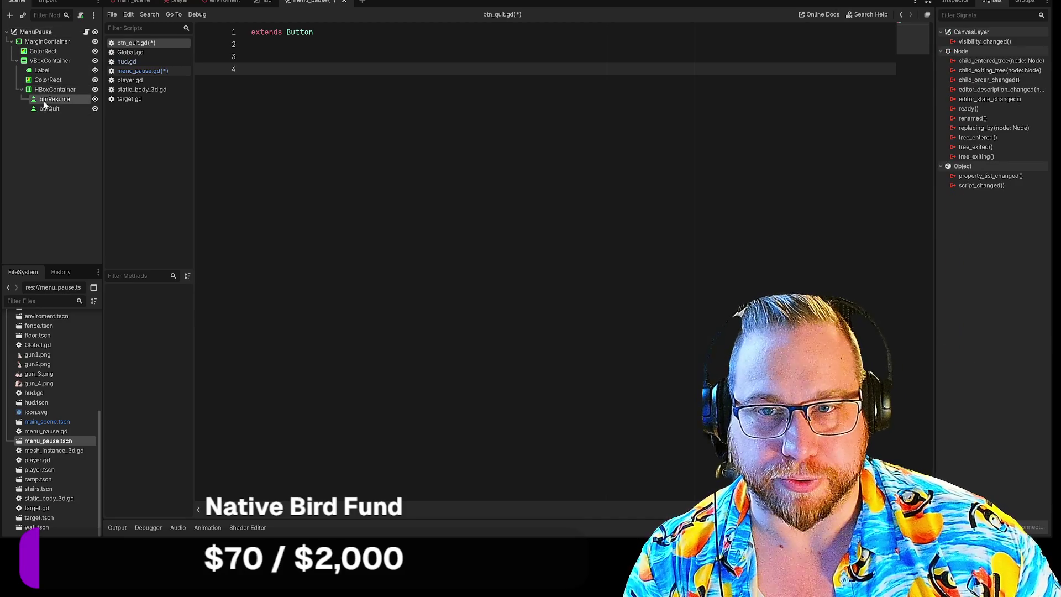
pyautogui.doubleClick(970, 61)
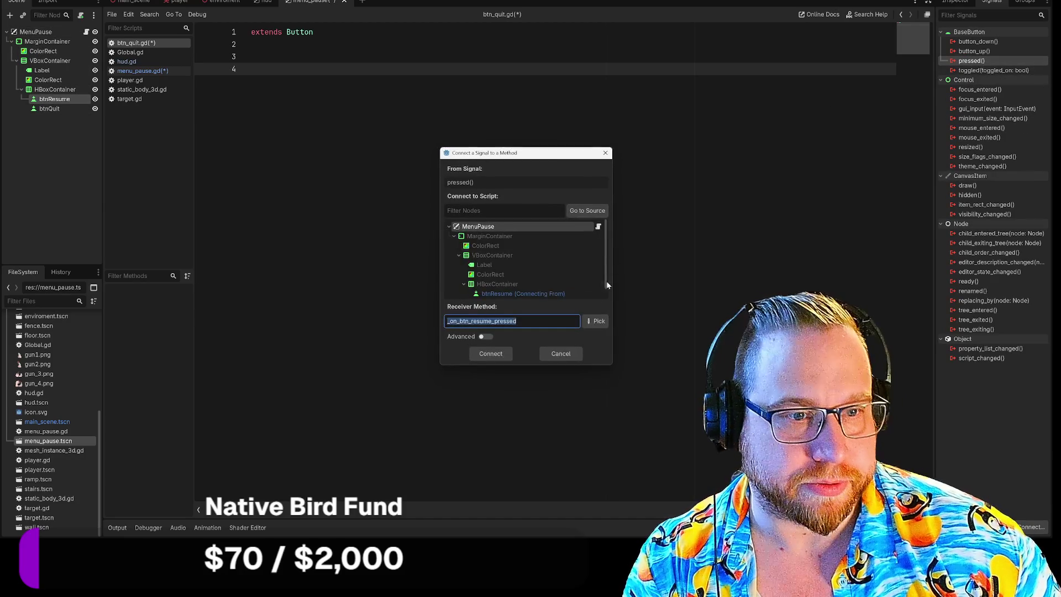
pyautogui.click(501, 354)
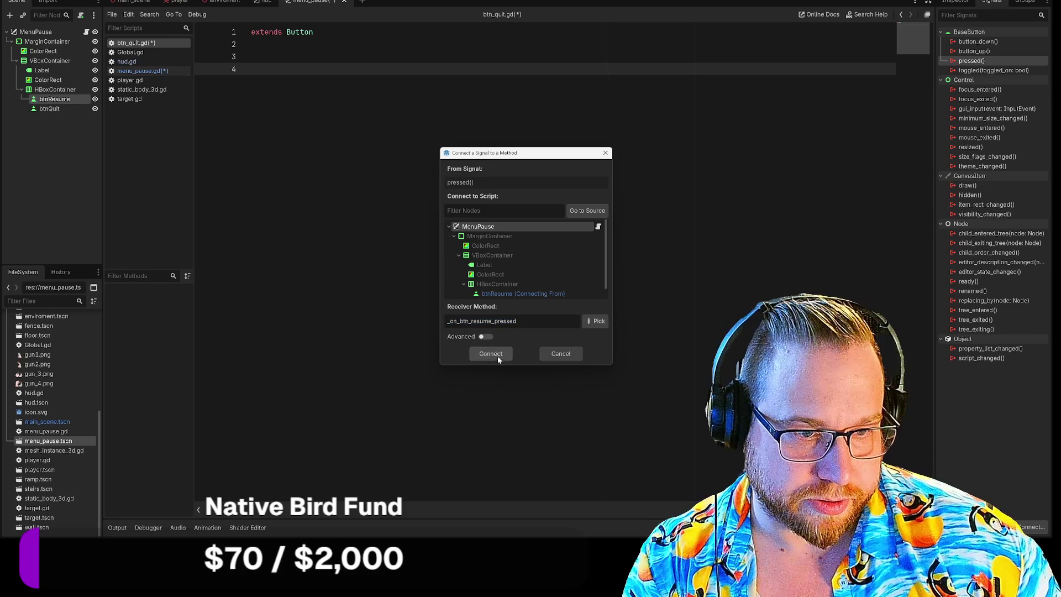
pyautogui.click(492, 354)
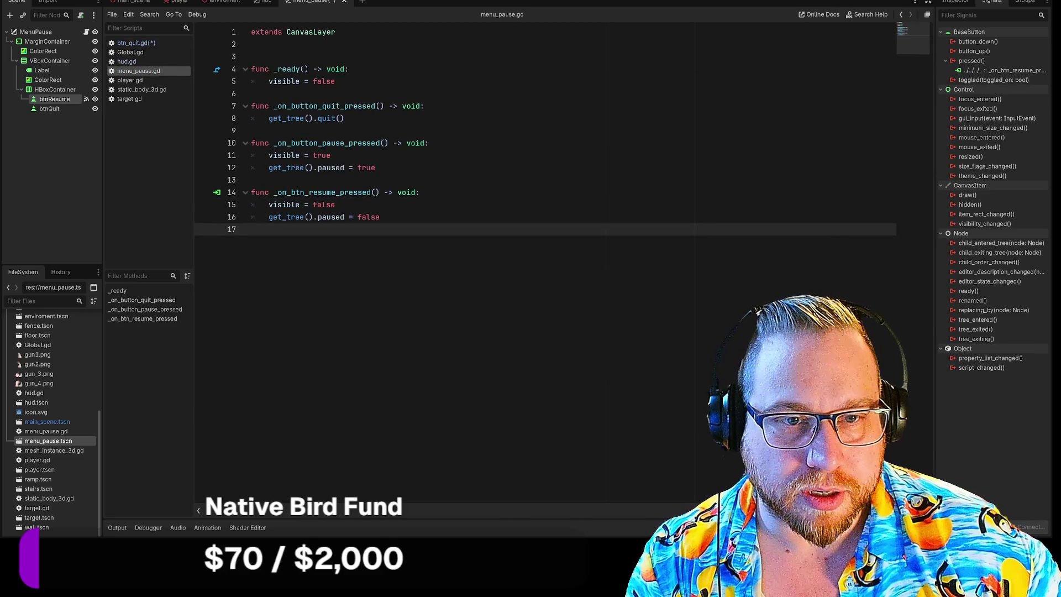
# Step: Connect btnQuit's pressed() signal, creating _on_btn_quit_pressed, and remove its pass line
pyautogui.click(50, 108)
pyautogui.doubleClick(978, 61)
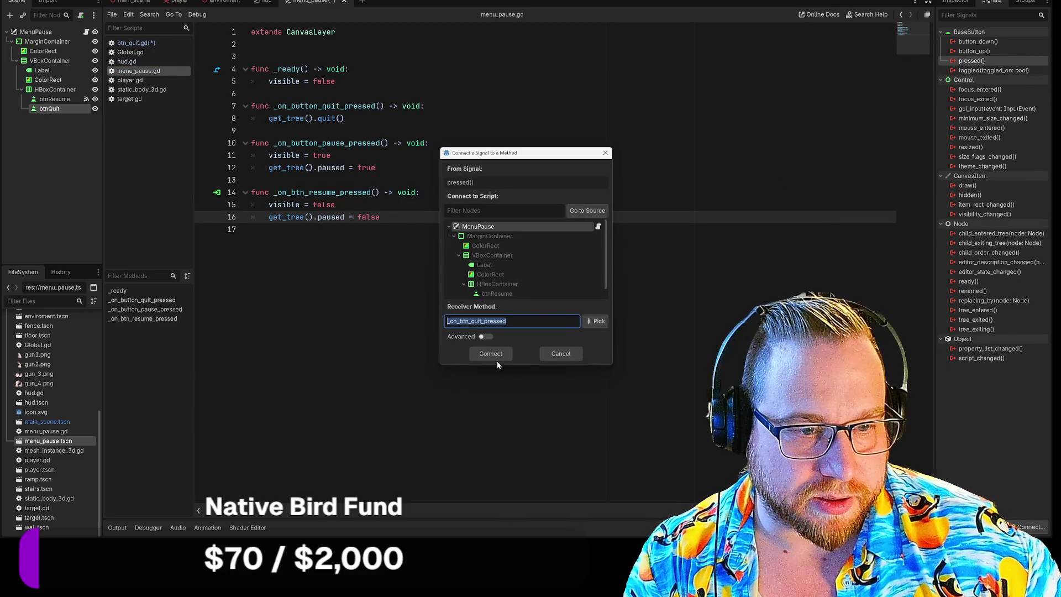
pyautogui.click(496, 358)
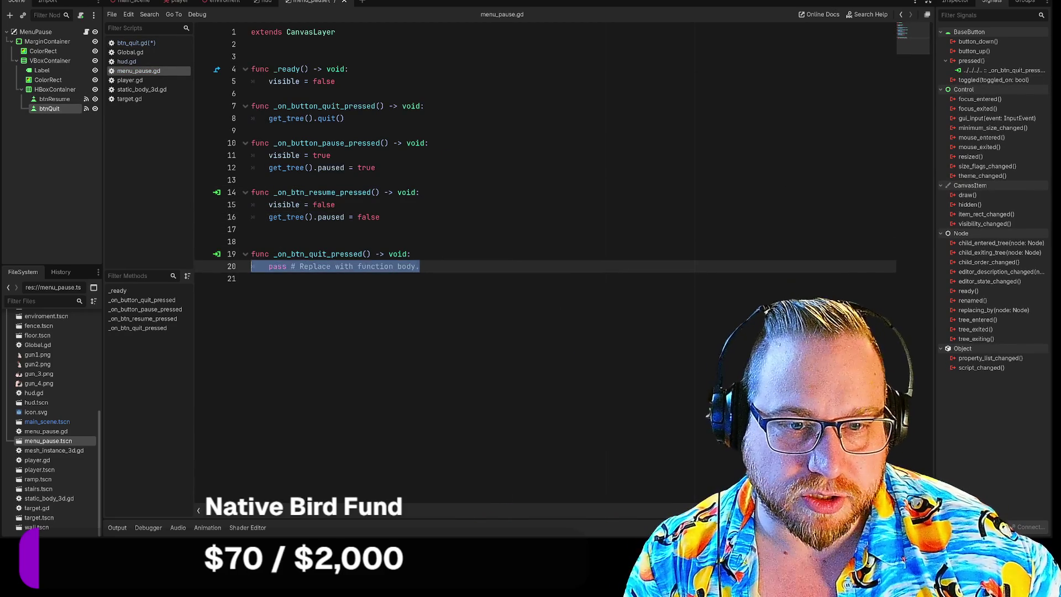
pyautogui.press('BackSpace')
# Step: Copy get_tree().quit() from the old quit function into _on_btn_quit_pressed
pyautogui.click(346, 118)
pyautogui.click(252, 130)
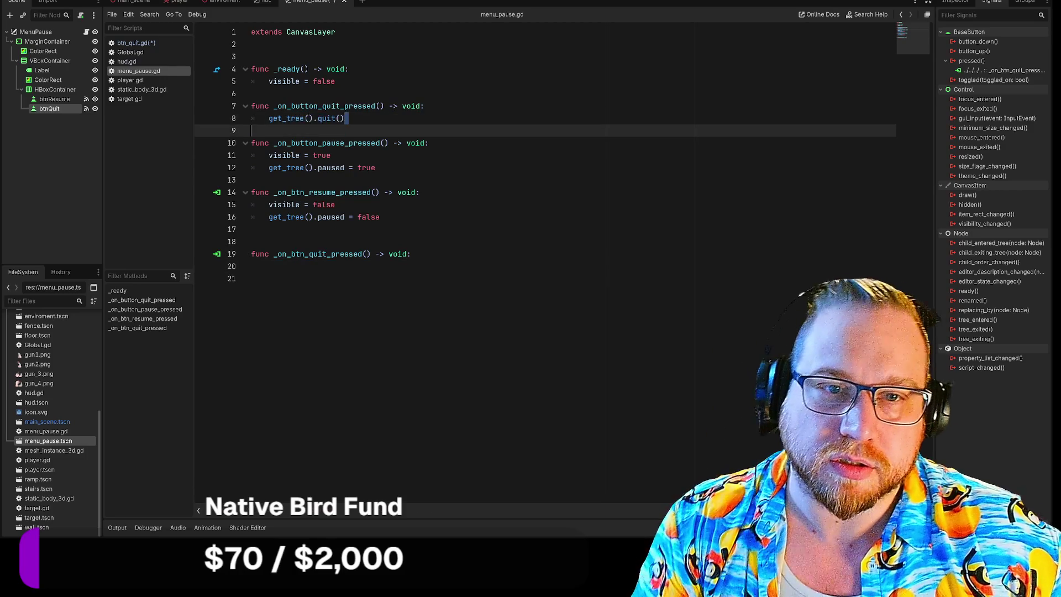
pyautogui.moveTo(345, 118); pyautogui.dragTo(269, 118)
pyautogui.hotkey('ctrl', 'c')
pyautogui.click(252, 266)
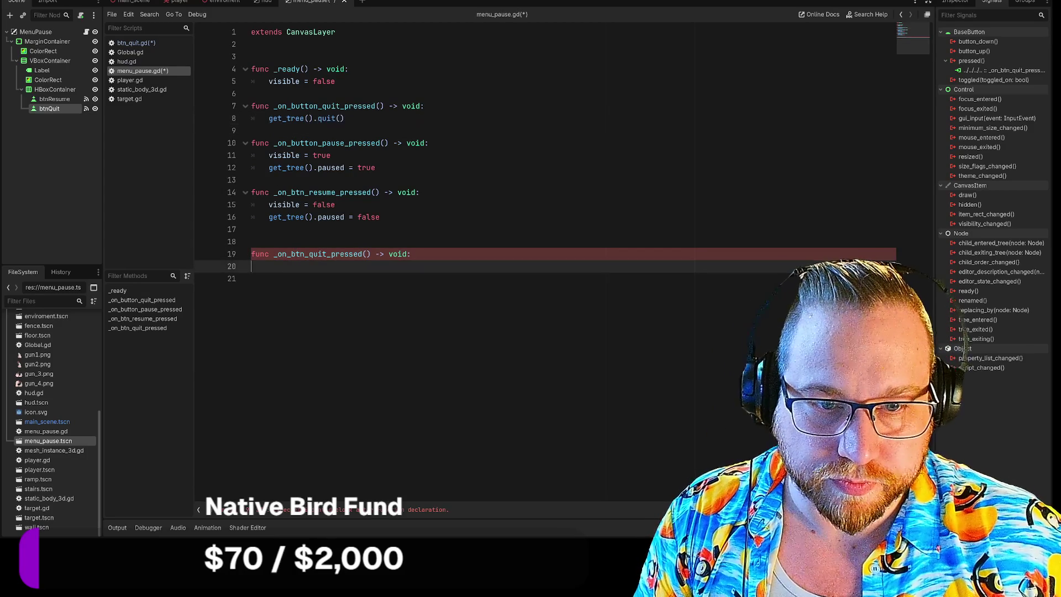
pyautogui.press('Tab')
pyautogui.hotkey('ctrl', 'v')
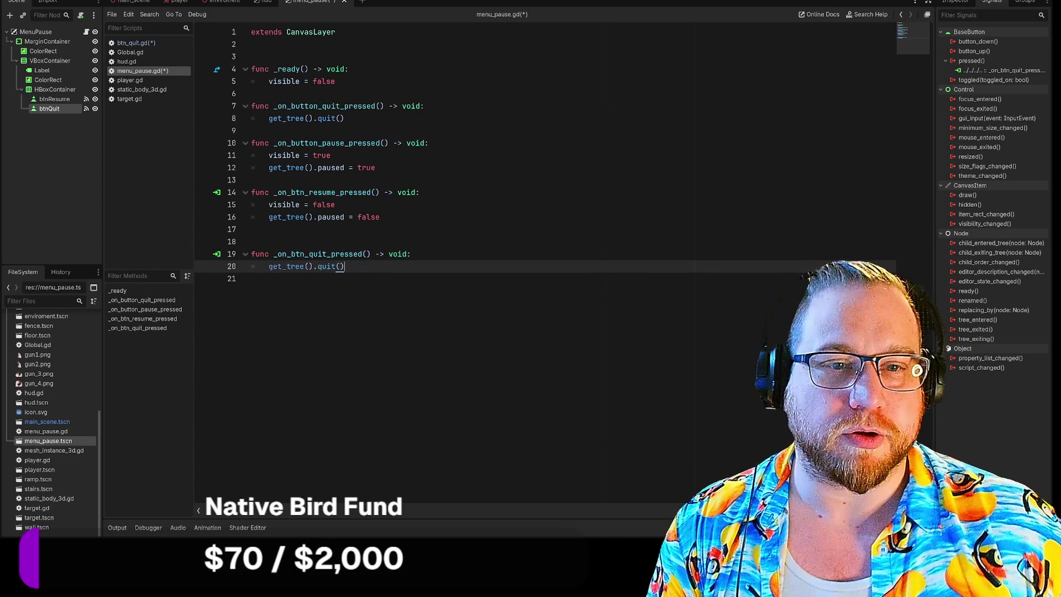
pyautogui.click(252, 242)
pyautogui.press('BackSpace')
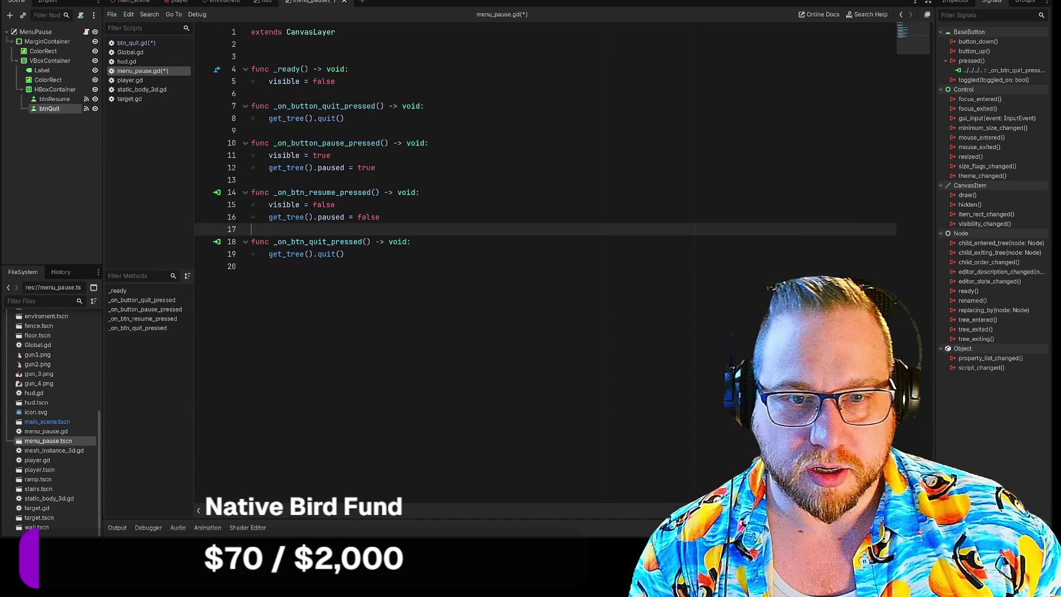
# Step: Delete the old _on_button_quit_pressed function and its leftover blank lines
pyautogui.click(344, 118)
pyautogui.hotkey('shift', 'Up')
pyautogui.press('BackSpace')
pyautogui.press('BackSpace')
pyautogui.press('Delete')
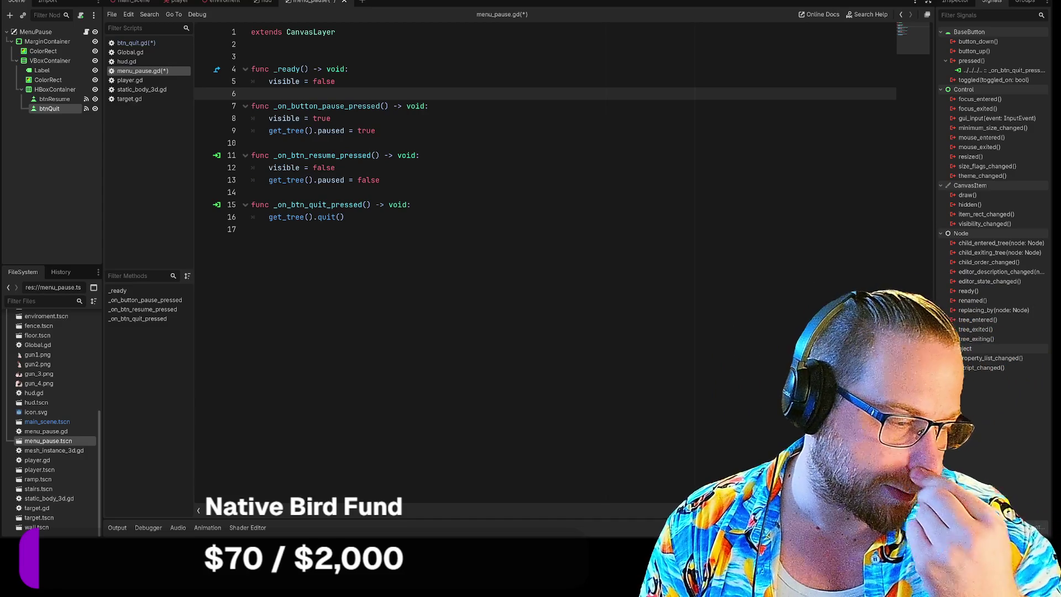
# Step: Select and review the _on_button_pause_pressed function on lines 7-9
pyautogui.click(376, 130)
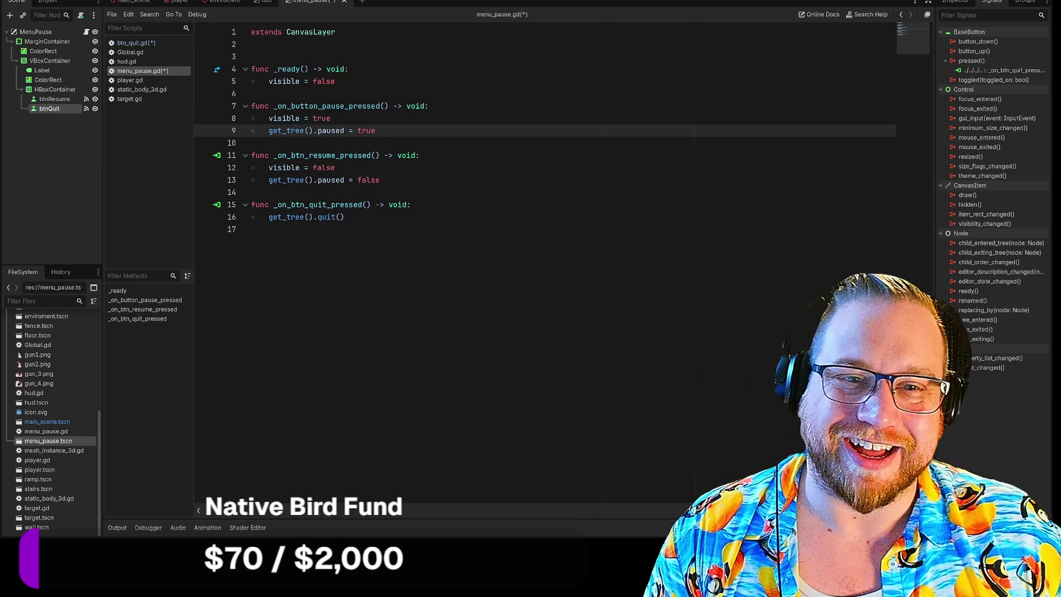
pyautogui.click(331, 118)
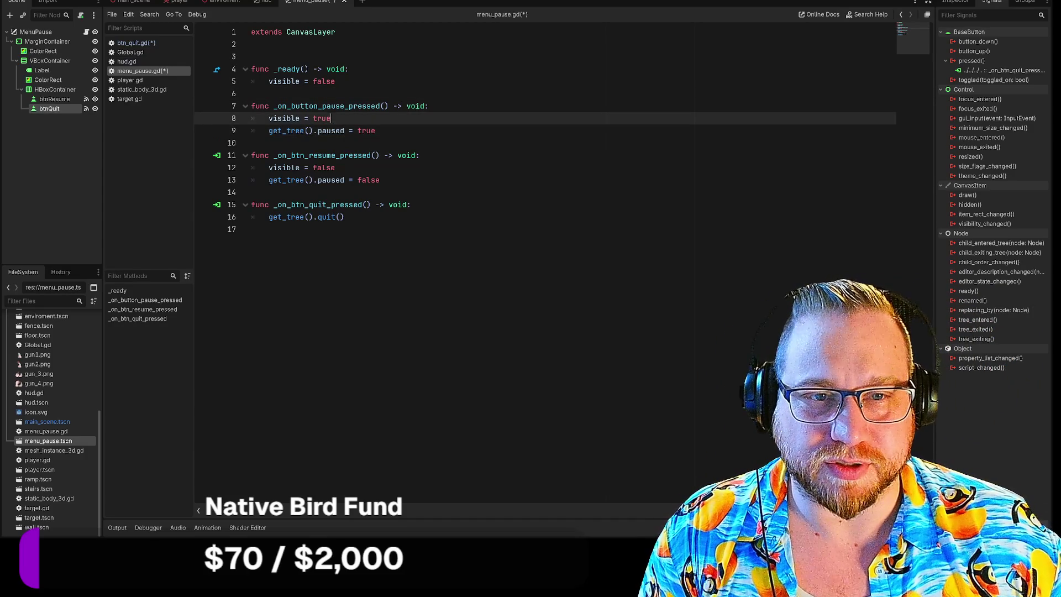
pyautogui.click(375, 130)
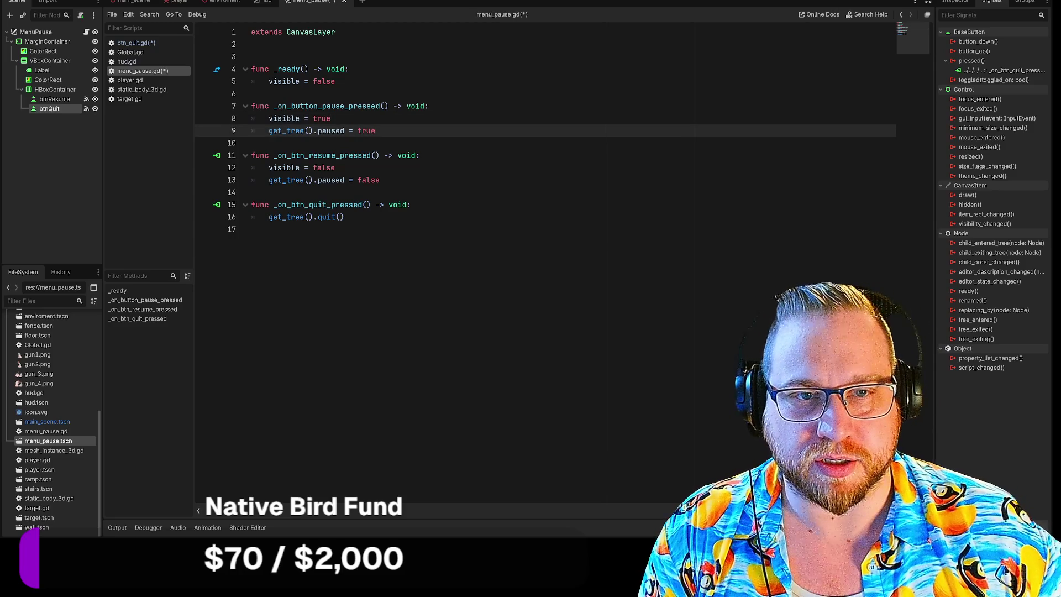
pyautogui.moveTo(252, 105); pyautogui.dragTo(375, 130)
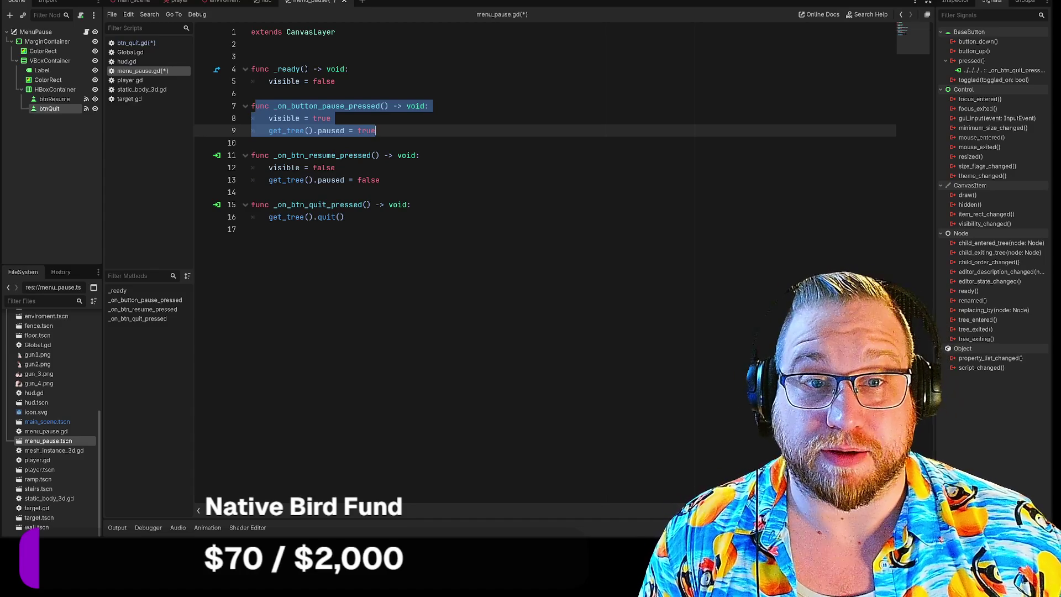
pyautogui.click(251, 94)
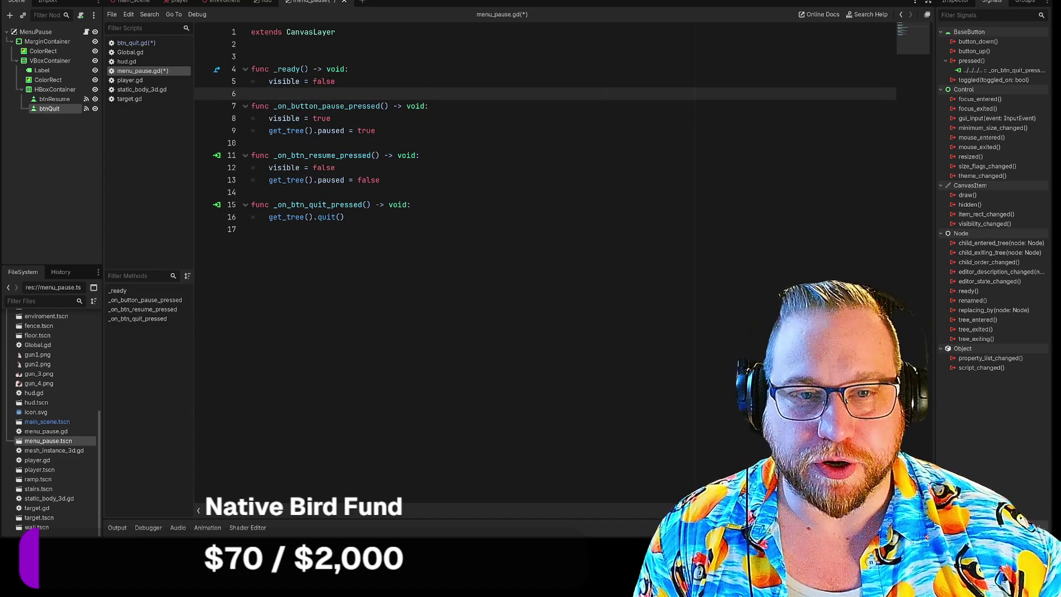
# Step: Add blank lines 18 and 19 after the quit handler at the script's end
pyautogui.press('Down')
pyautogui.press('Down')
pyautogui.press('Down')
pyautogui.press('Return')
pyautogui.press('Return')
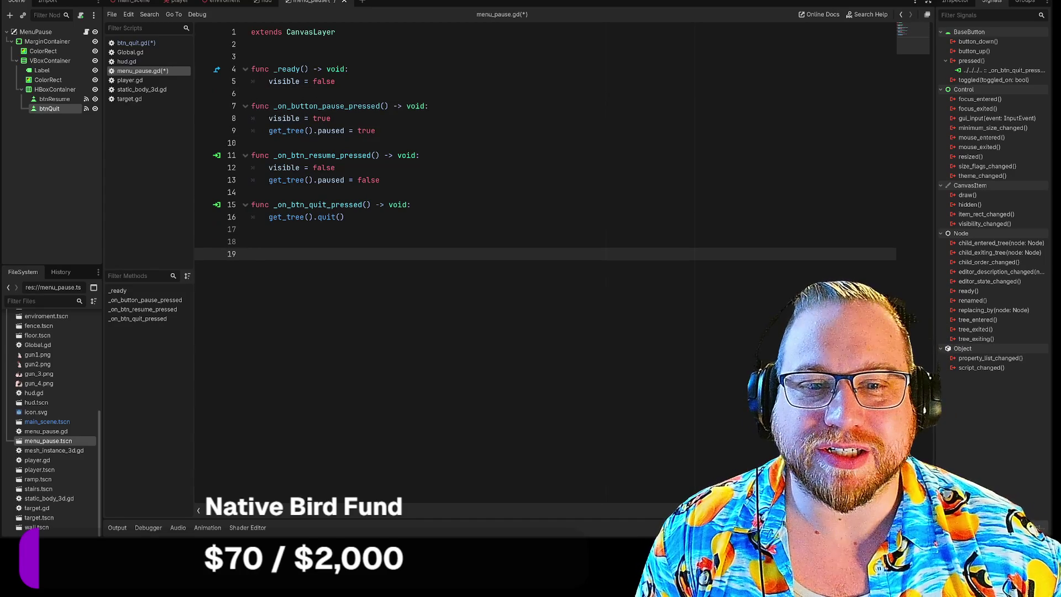
pyautogui.click(251, 241)
pyautogui.click(251, 254)
pyautogui.click(252, 242)
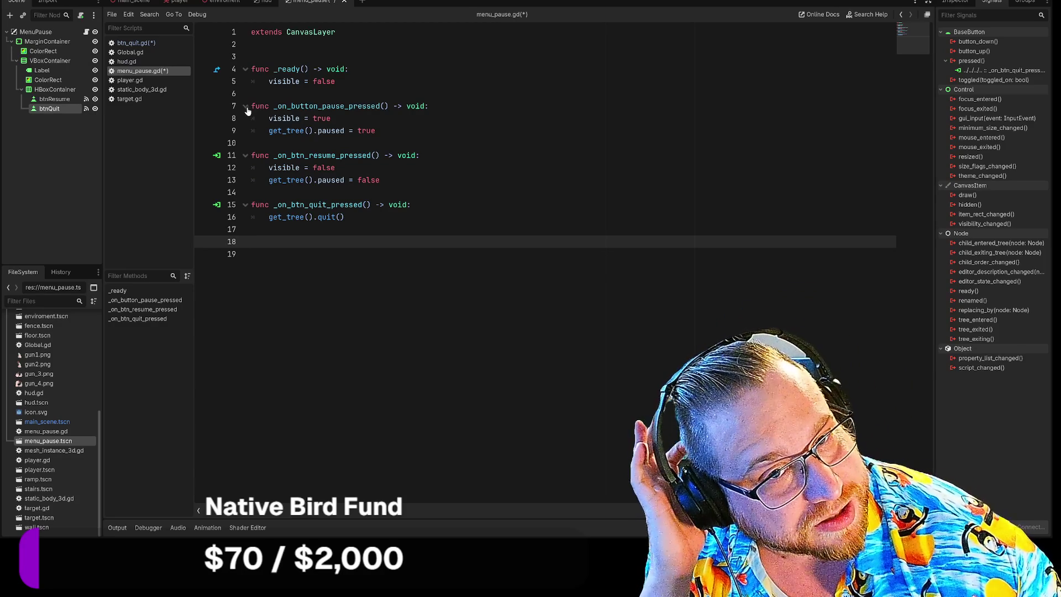
pyautogui.moveTo(273, 105)
pyautogui.mouseDown()
pyautogui.moveTo(428, 105)
pyautogui.moveTo(376, 131)
pyautogui.mouseUp()
pyautogui.click(375, 131)
pyautogui.moveTo(273, 105); pyautogui.dragTo(375, 130)
pyautogui.press('BackSpace')
pyautogui.press('BackSpace')
pyautogui.press('BackSpace')
pyautogui.press('BackSpace')
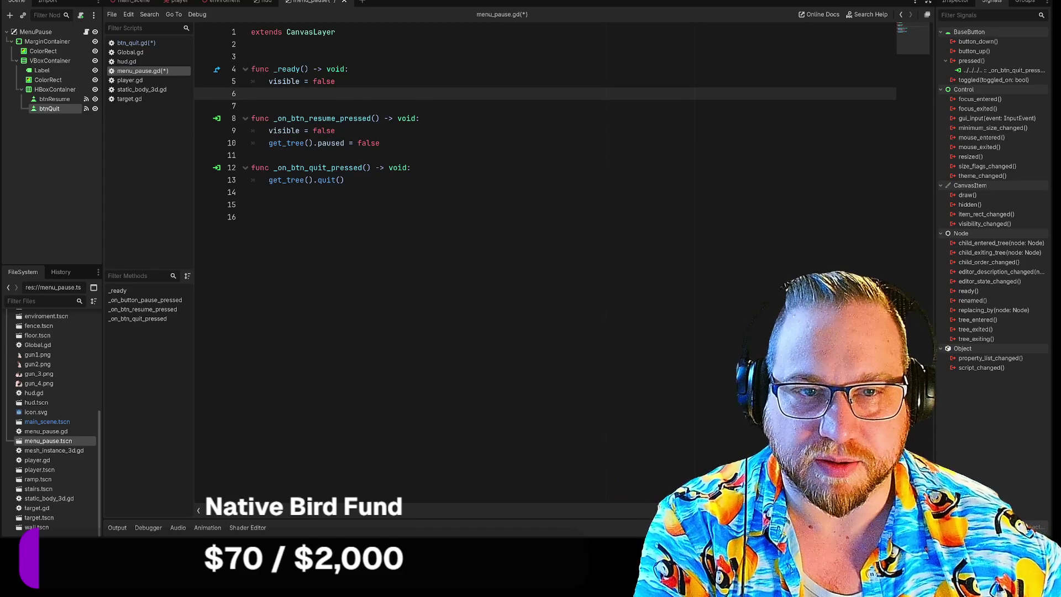
pyautogui.press('Delete')
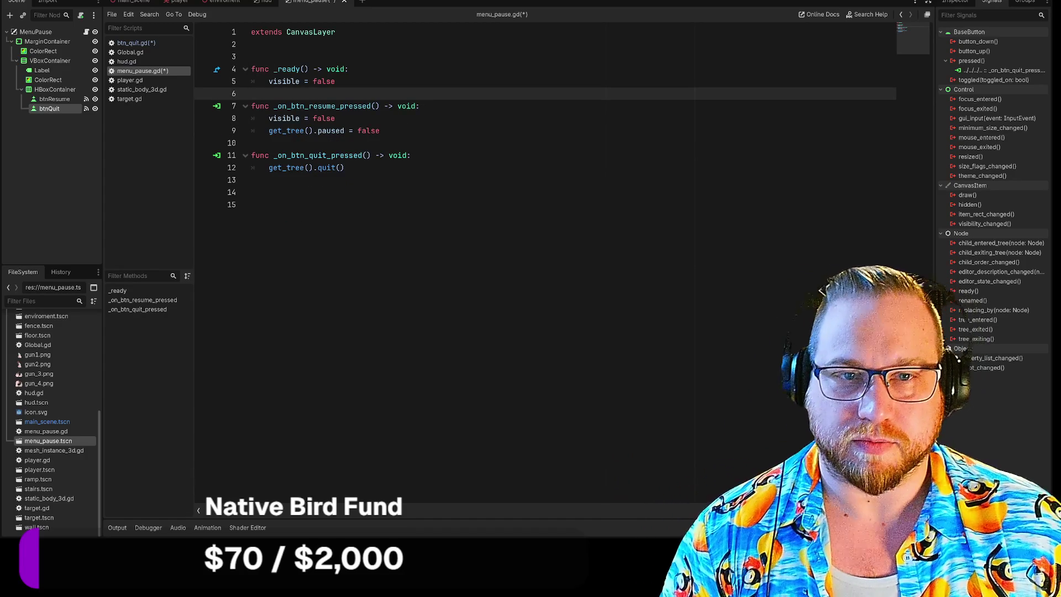
pyautogui.hotkey('ctrl', 'z')
pyautogui.hotkey('ctrl', 'z')
pyautogui.hotkey('ctrl', 'z')
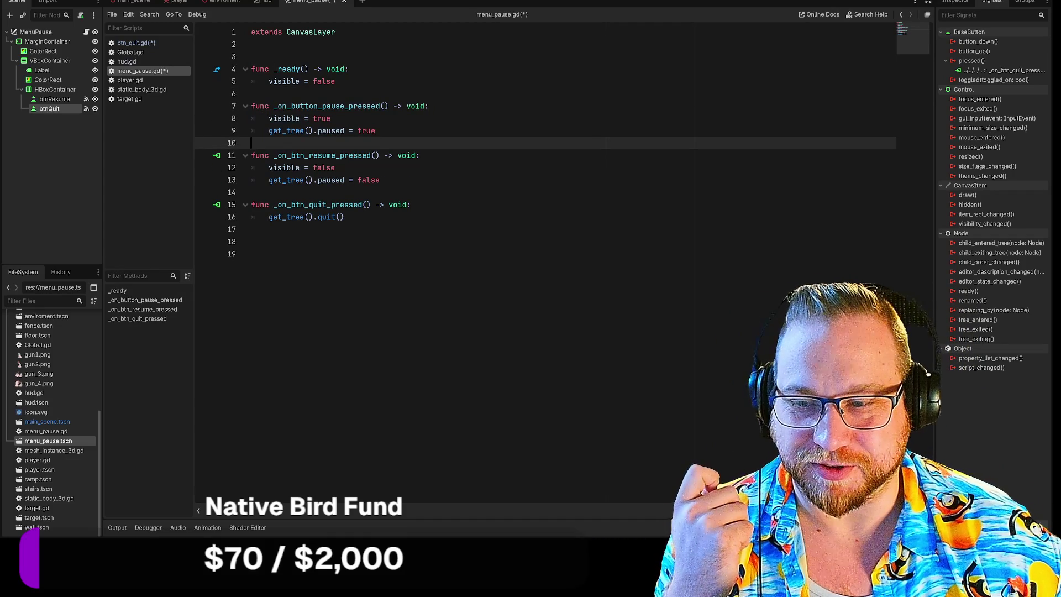
pyautogui.click(423, 106)
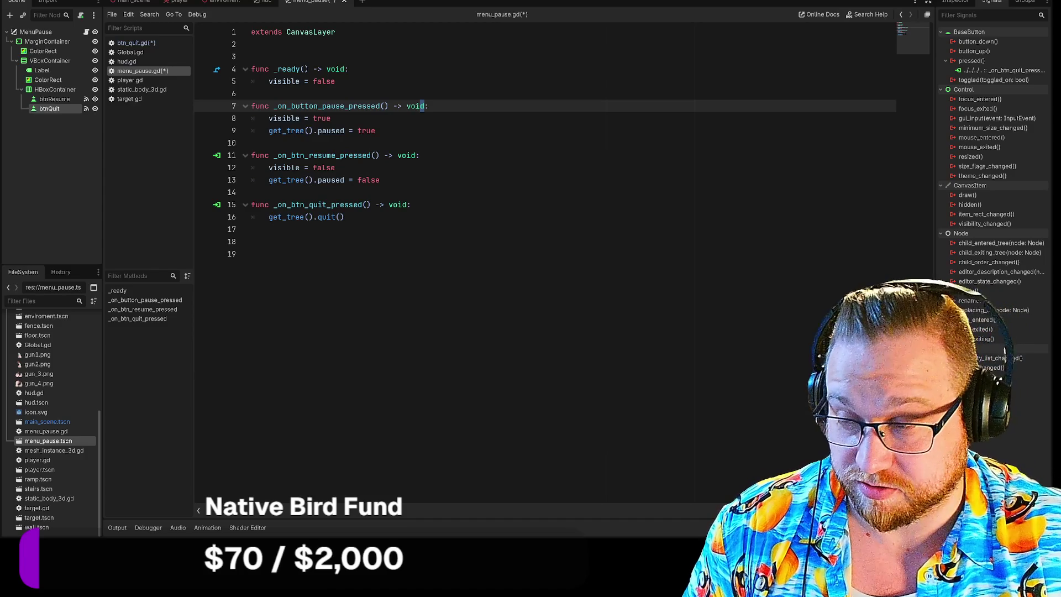
pyautogui.moveTo(0, 81)
pyautogui.mouseDown()
pyautogui.moveTo(311, 22)
pyautogui.moveTo(303, 6)
pyautogui.mouseUp()
# Step: Search Mel Brooks from his cast card and scroll through the results
pyautogui.scroll(-2, 499, 134)
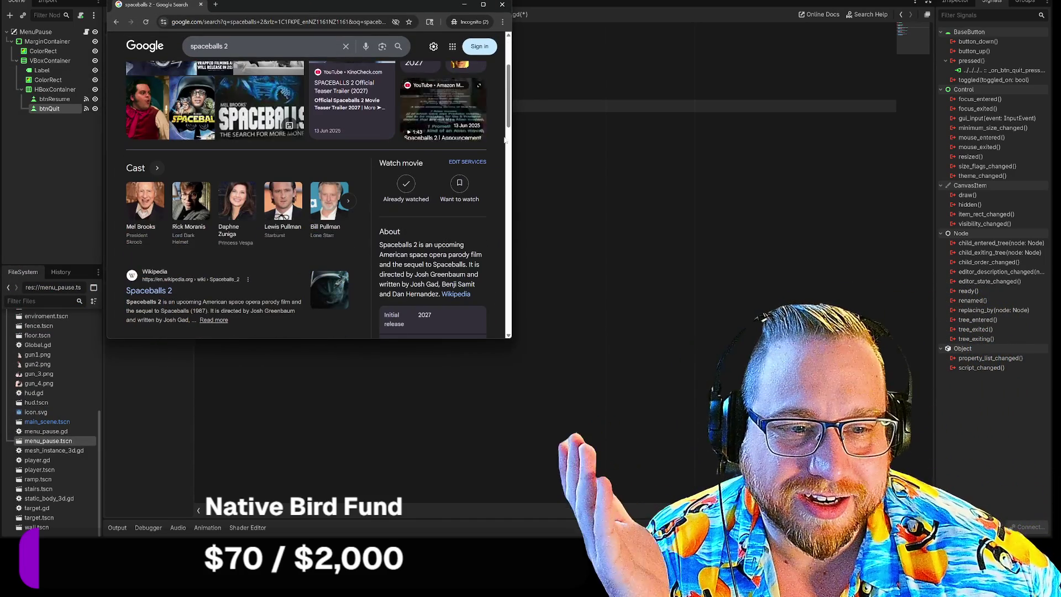
pyautogui.click(145, 201)
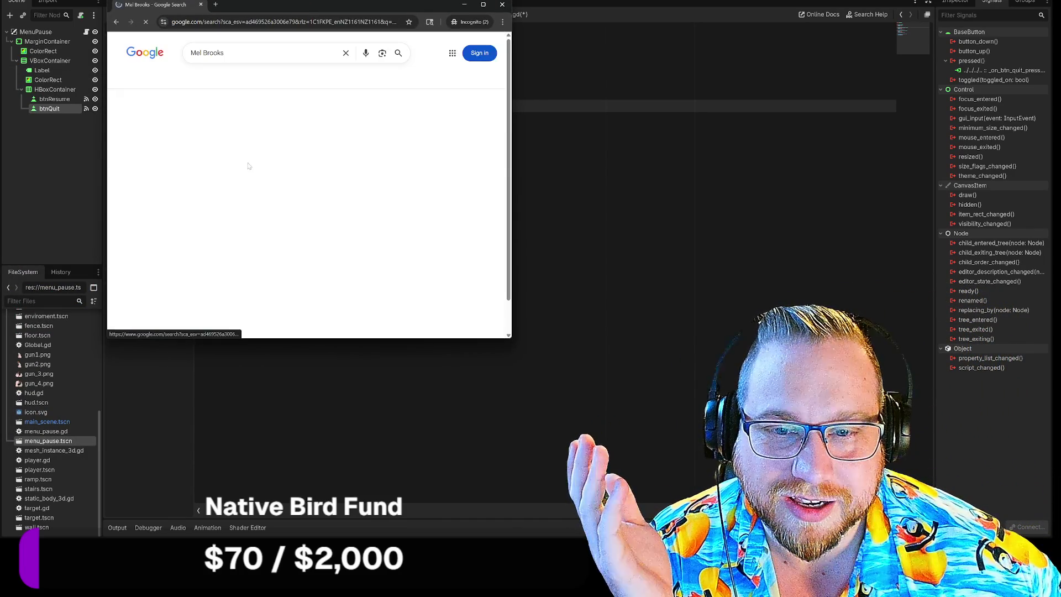
pyautogui.scroll(-2, 395, 144)
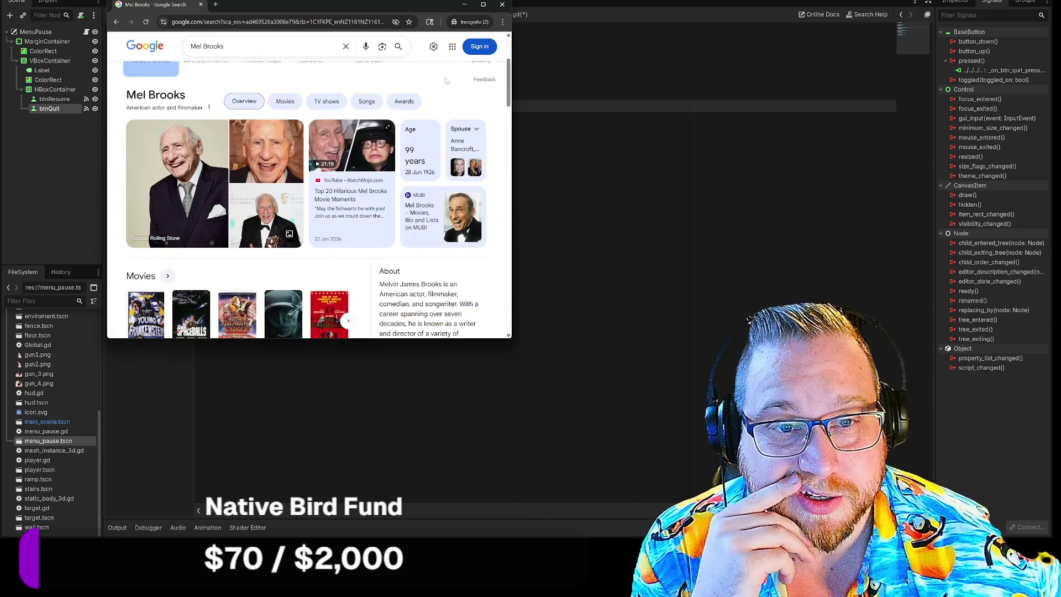
pyautogui.scroll(-1, 447, 82)
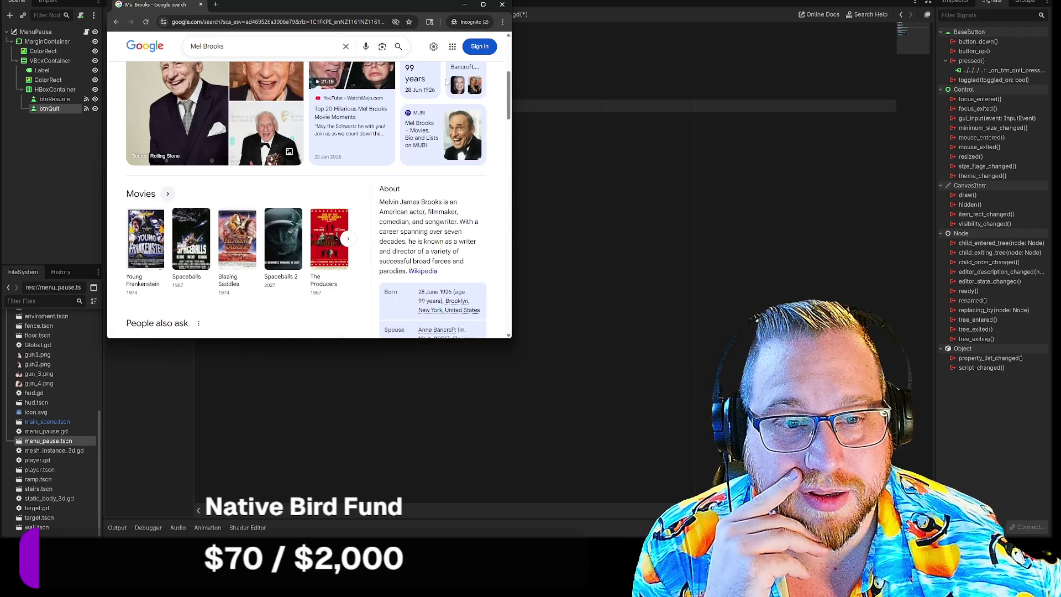
pyautogui.scroll(-1, 447, 82)
pyautogui.scroll(1, 503, 159)
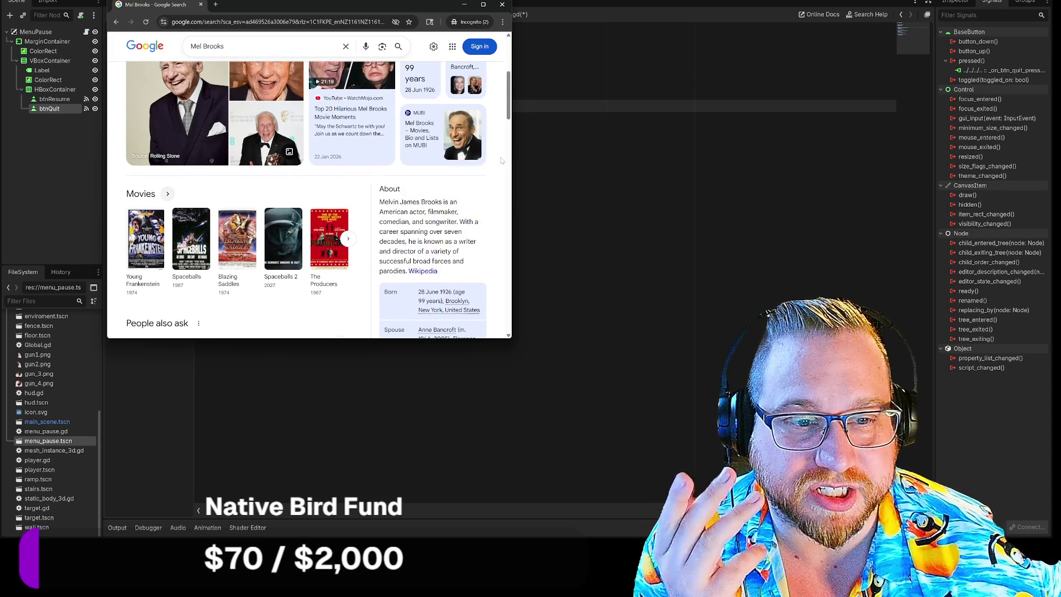
pyautogui.scroll(-1, 501, 160)
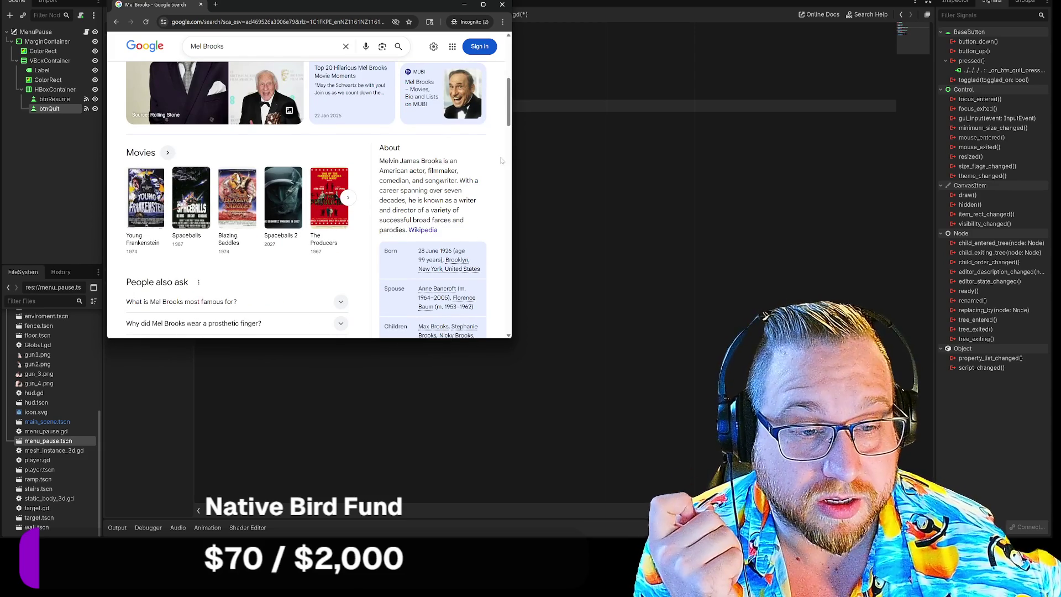
pyautogui.scroll(4, 502, 160)
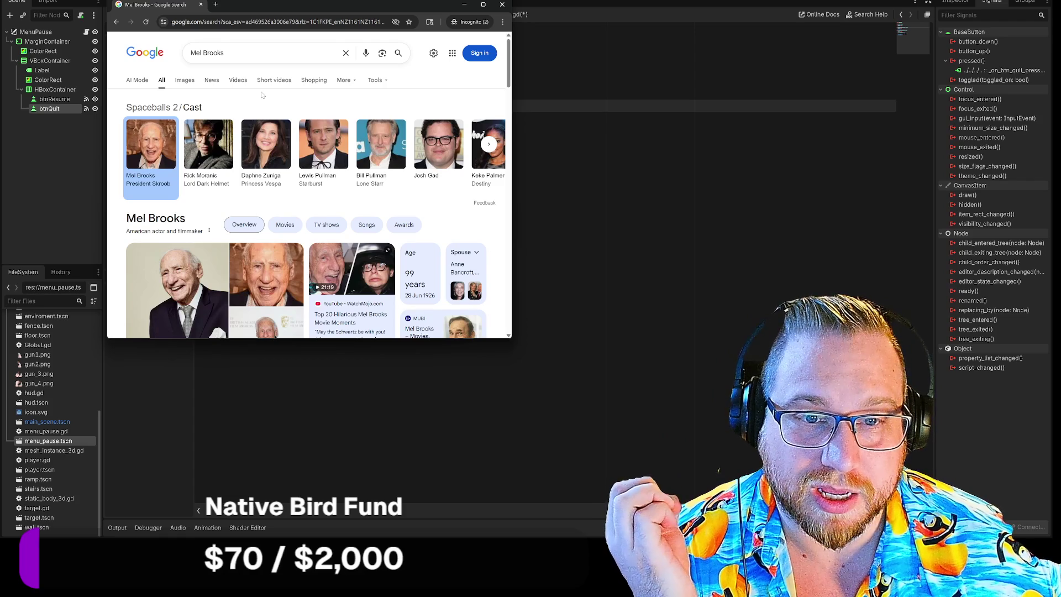
pyautogui.scroll(-2, 274, 105)
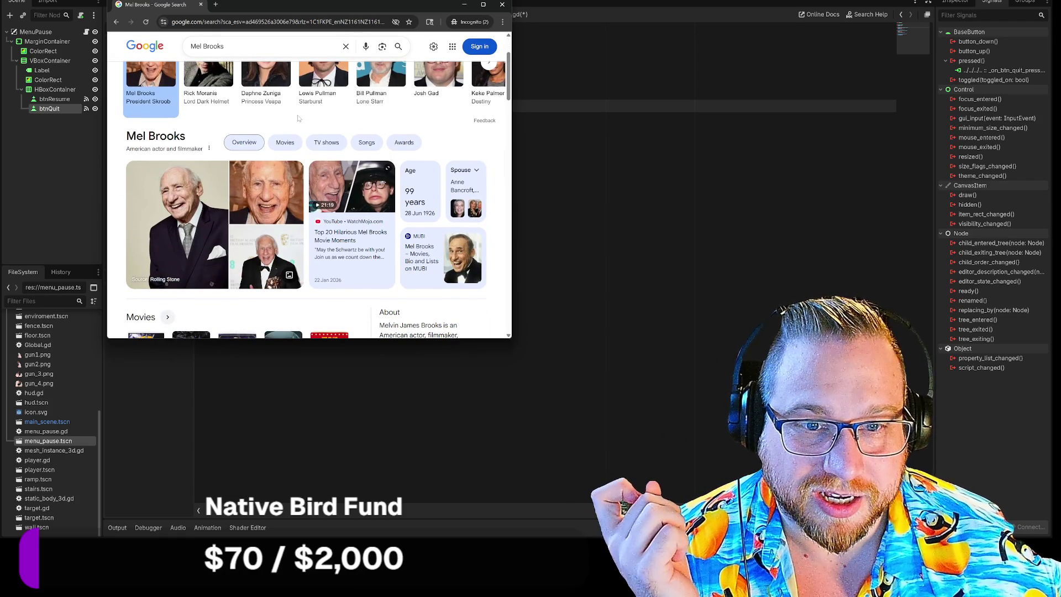
# Step: Open the search results for the film Robots and scroll to its cast
pyautogui.click(284, 335)
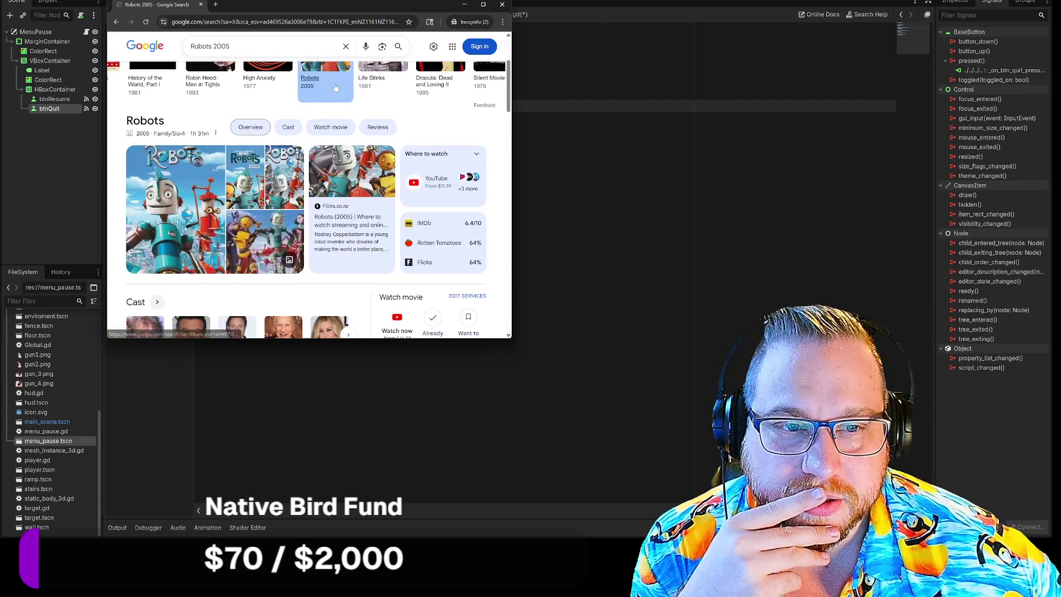
pyautogui.scroll(-1, 320, 144)
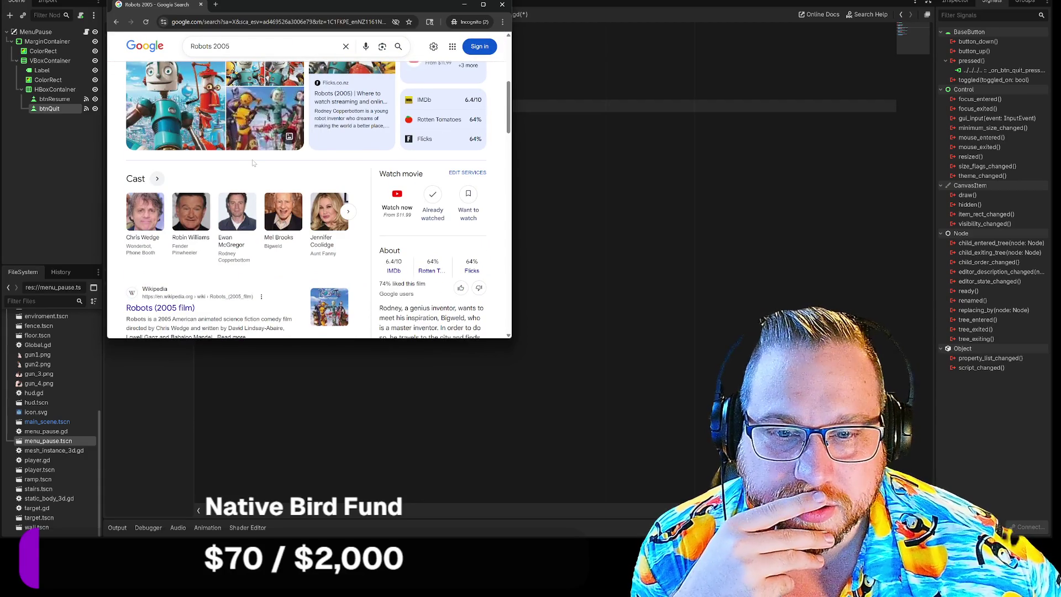
pyautogui.scroll(-1, 252, 163)
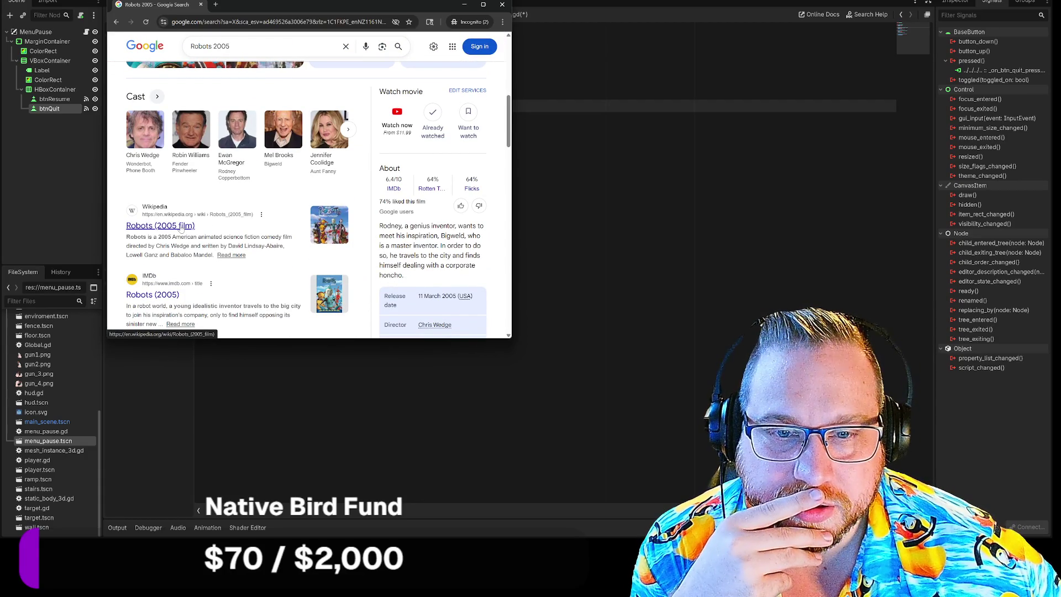
pyautogui.scroll(-2, 220, 219)
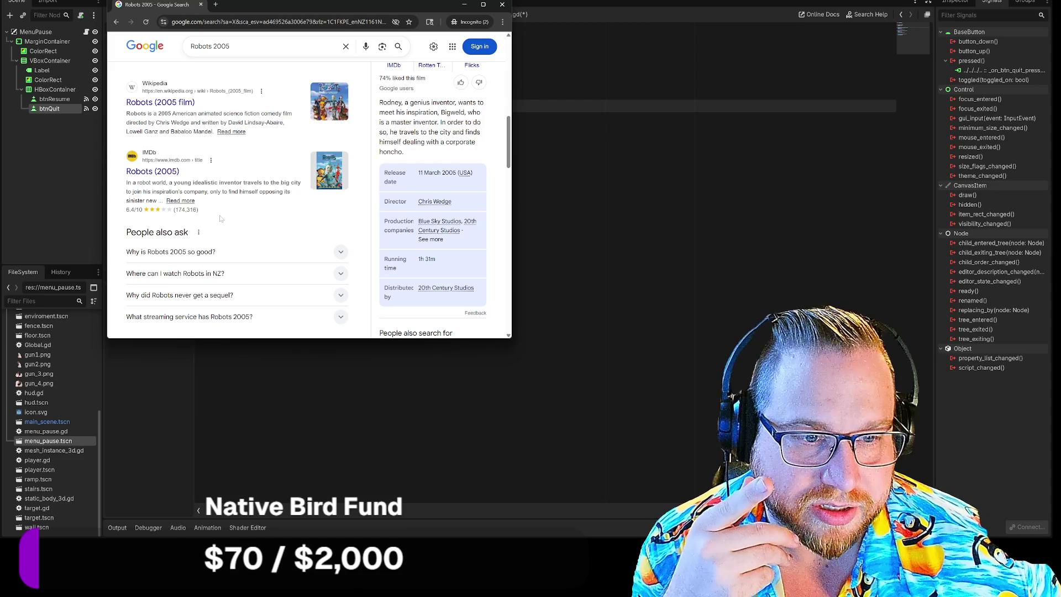
pyautogui.scroll(-3, 219, 218)
pyautogui.scroll(10, 220, 219)
# Step: Look up Mel Brooks from the Robots cast and scroll through his Movies list
pyautogui.click(287, 289)
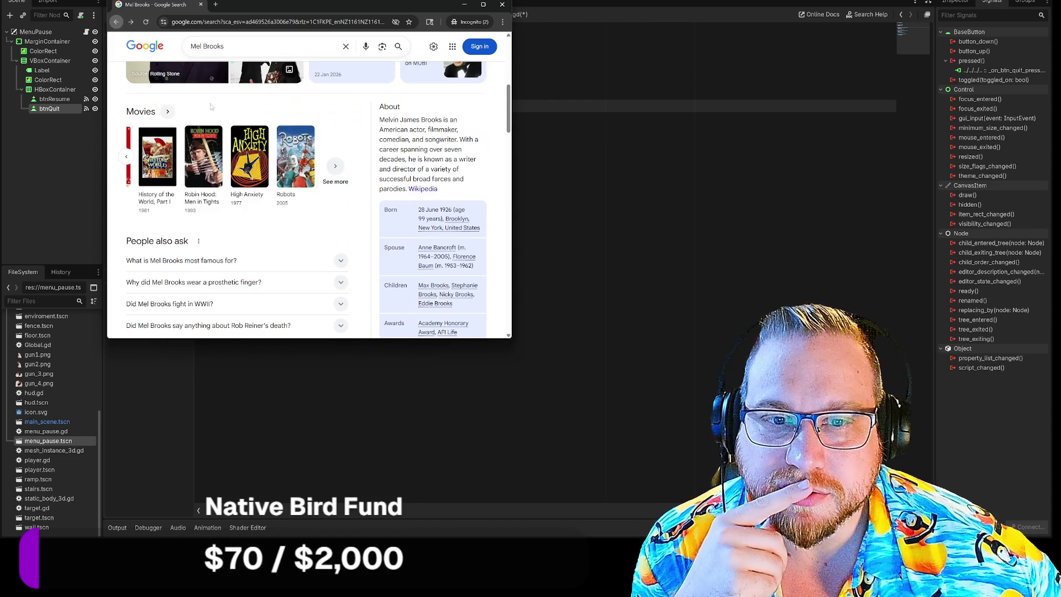
pyautogui.click(340, 175)
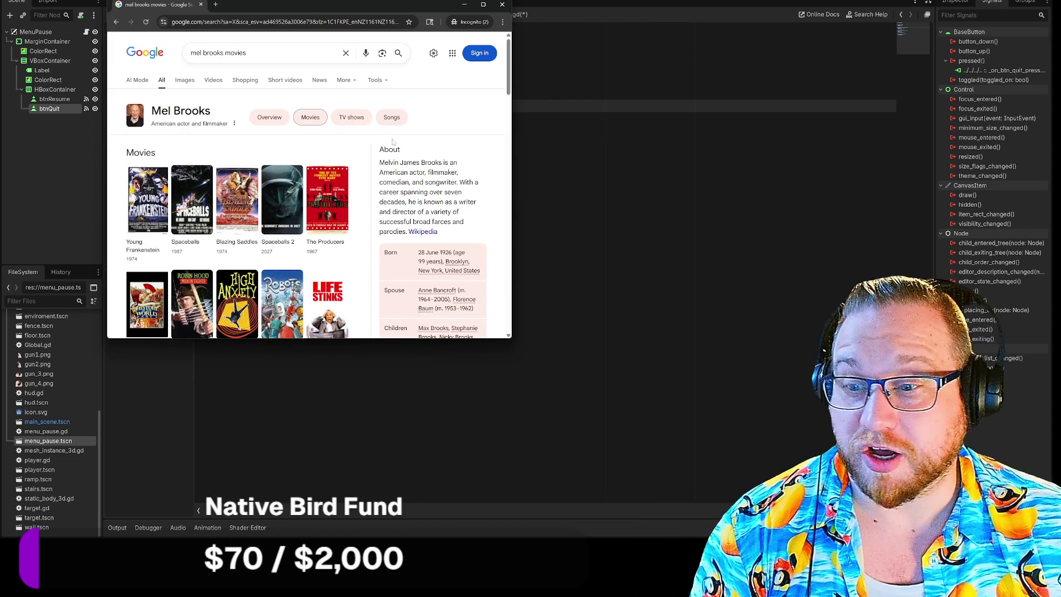
pyautogui.scroll(-2, 368, 166)
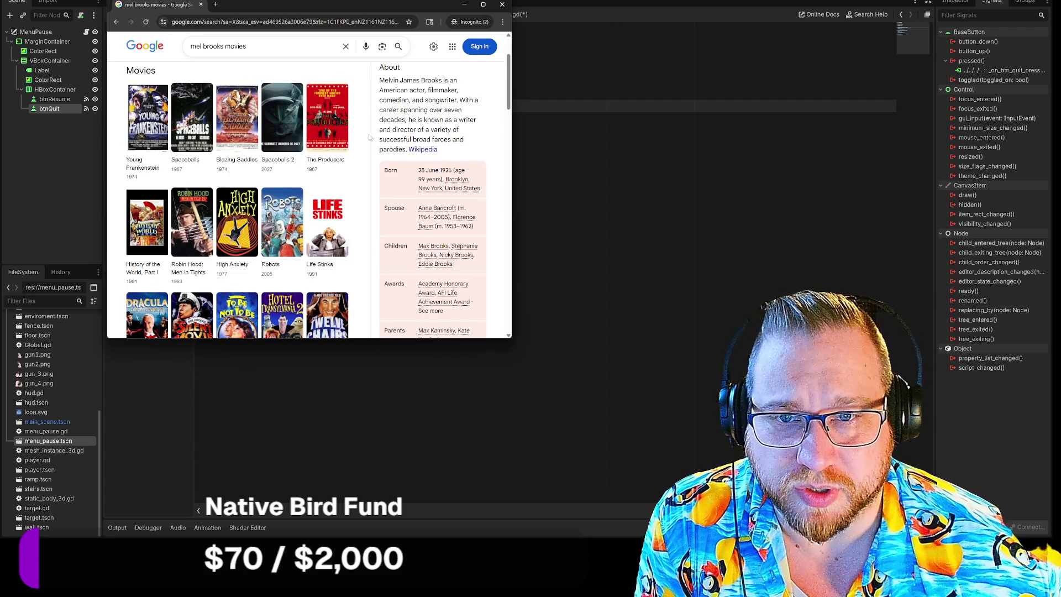
pyautogui.scroll(-1, 369, 137)
pyautogui.scroll(1, 282, 113)
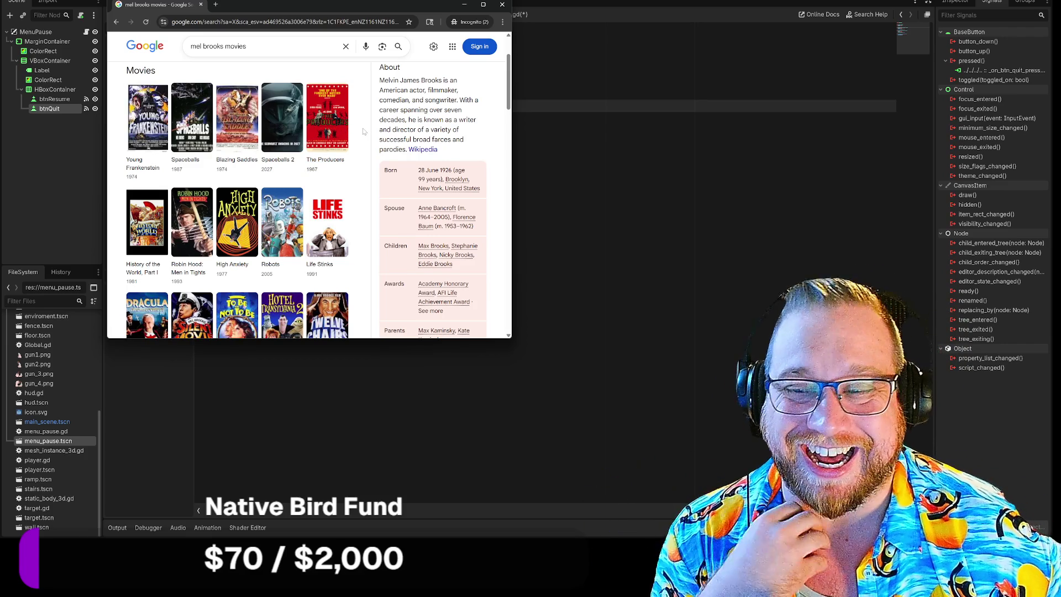
pyautogui.scroll(-2, 364, 131)
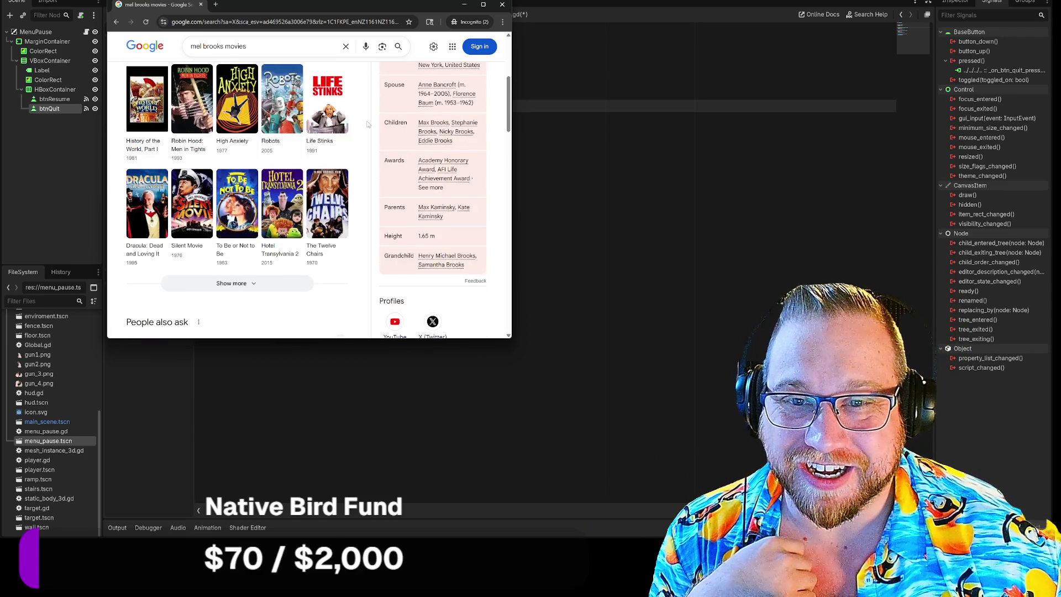
pyautogui.scroll(1, 368, 124)
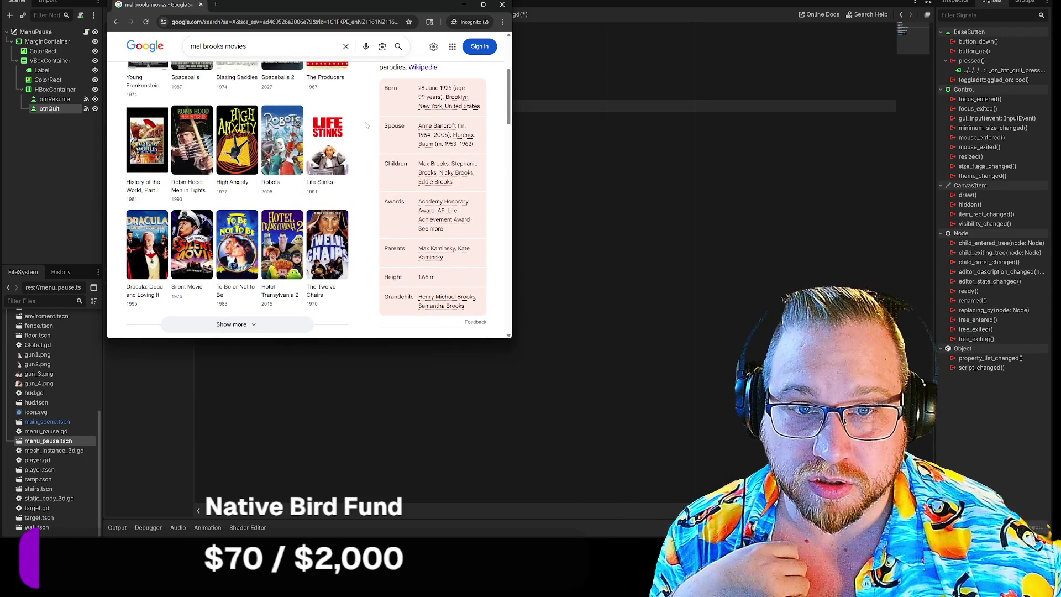
pyautogui.scroll(-1, 365, 126)
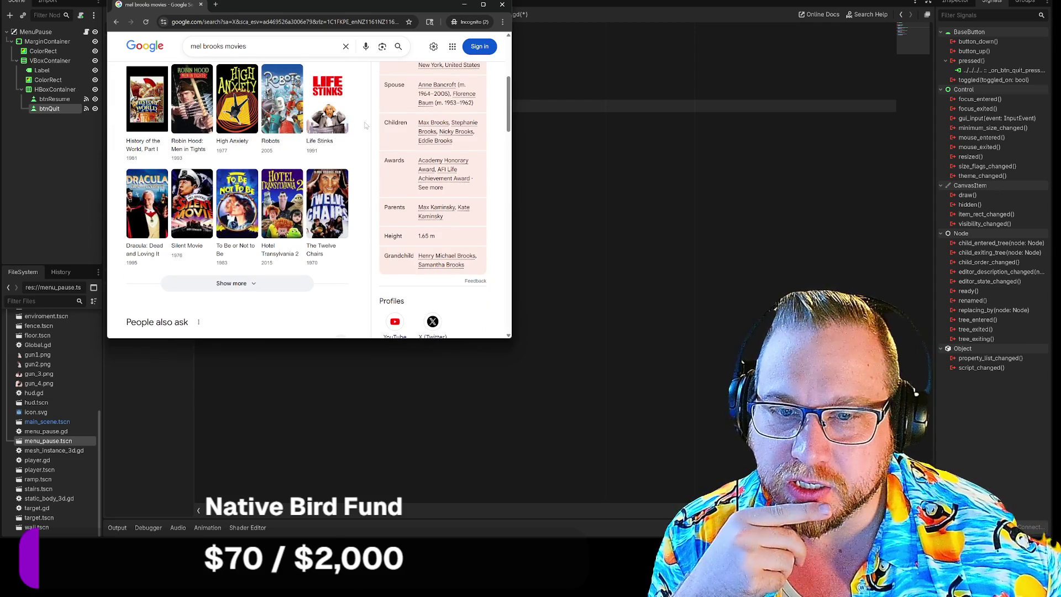
pyautogui.scroll(-1, 364, 126)
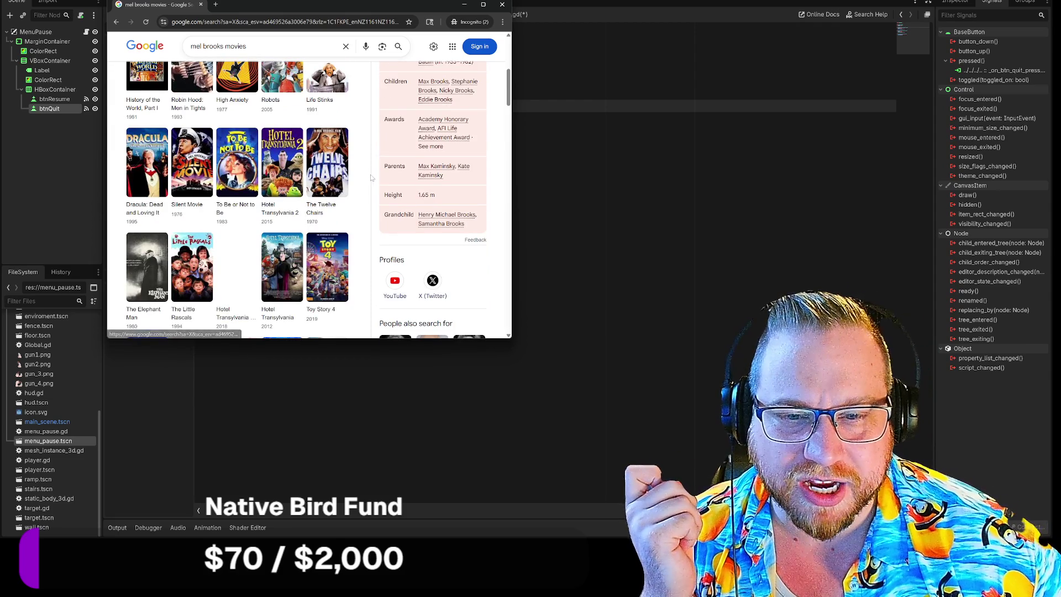
pyautogui.scroll(-4, 372, 177)
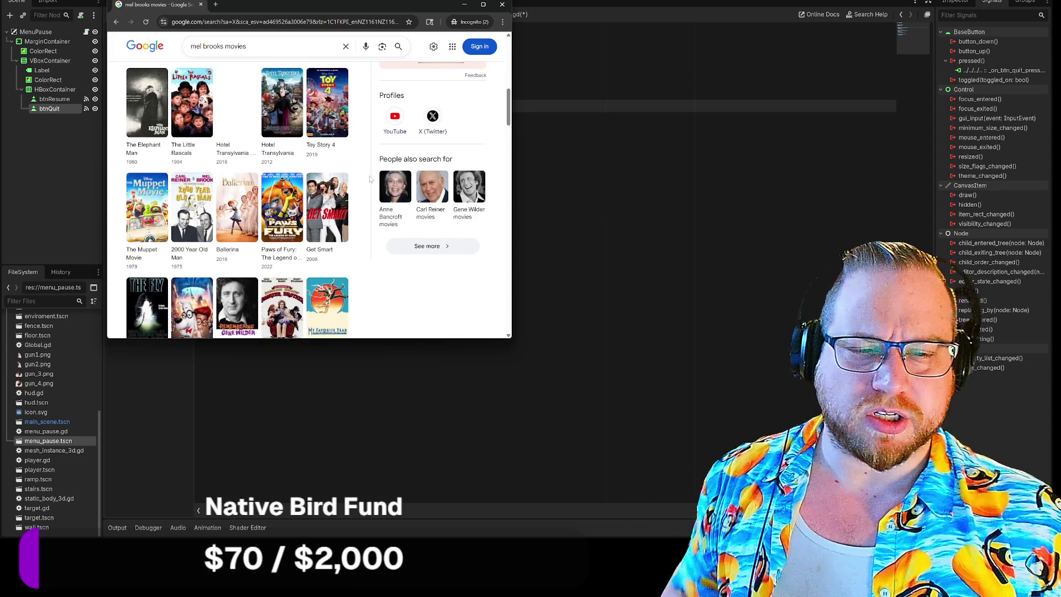
pyautogui.scroll(-5, 370, 176)
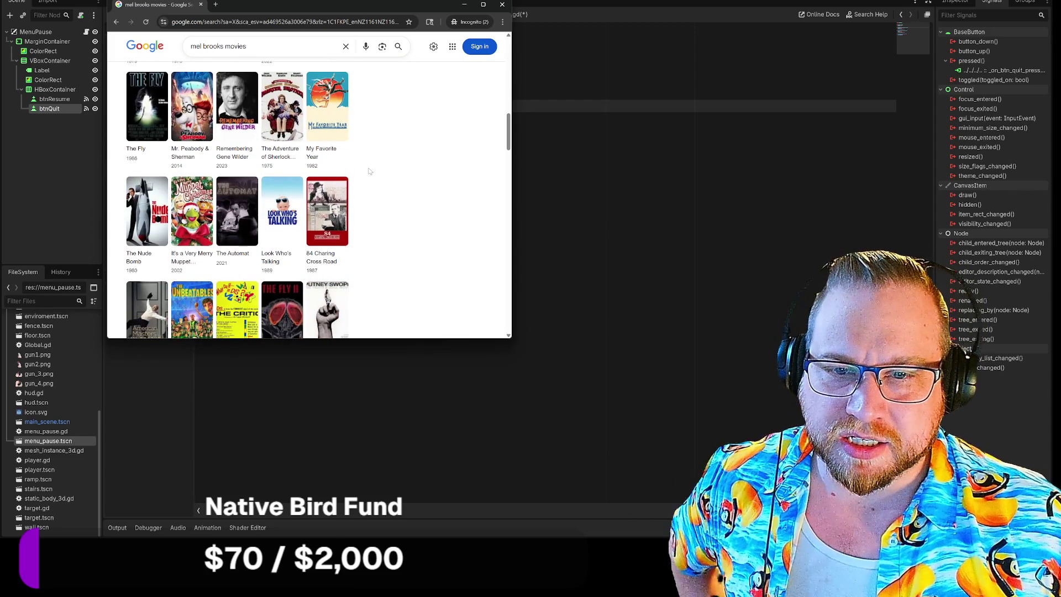
pyautogui.scroll(-2, 369, 172)
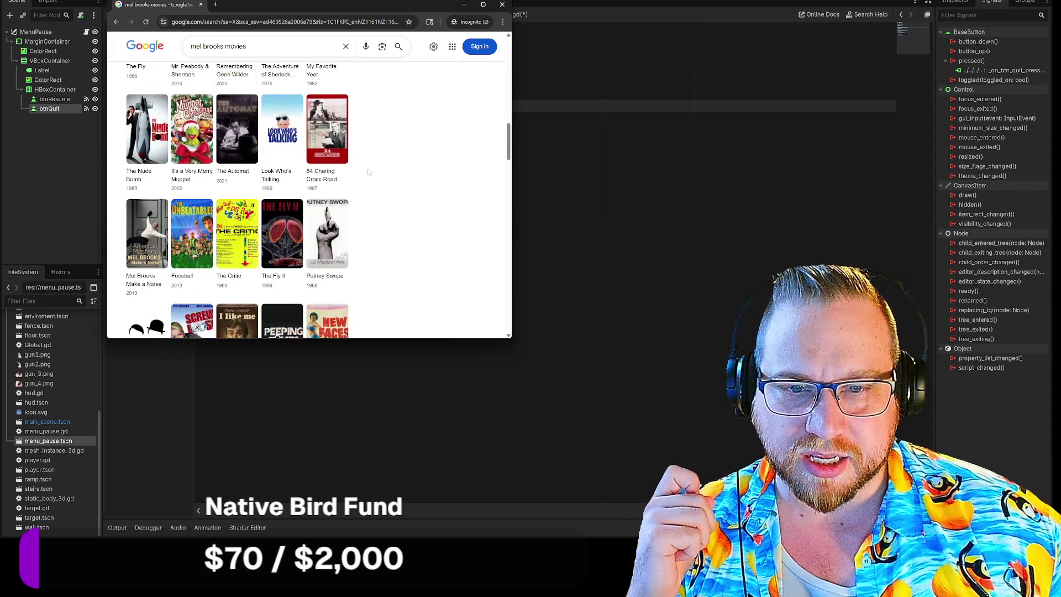
pyautogui.scroll(-3, 369, 172)
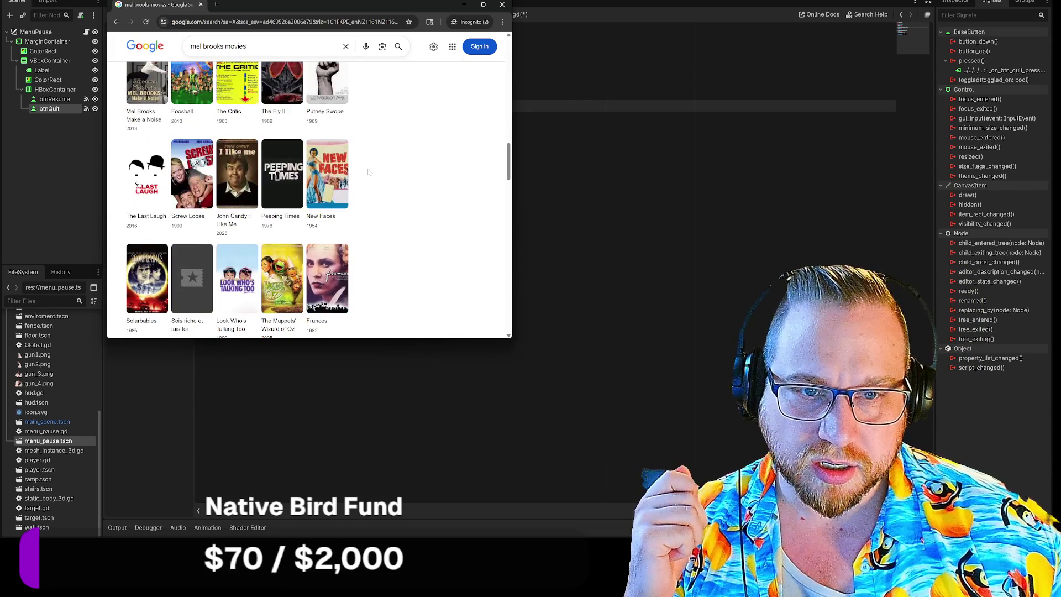
pyautogui.scroll(-2, 370, 172)
pyautogui.scroll(-1, 370, 172)
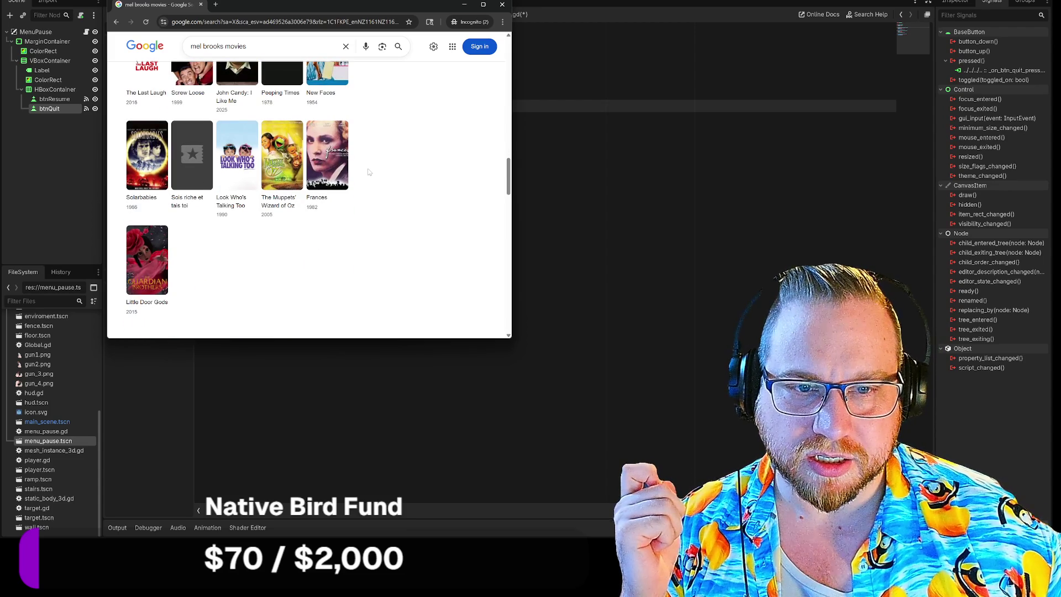
# Step: Open The Muppets' Wizard of Oz results, then close the browser
pyautogui.click(279, 184)
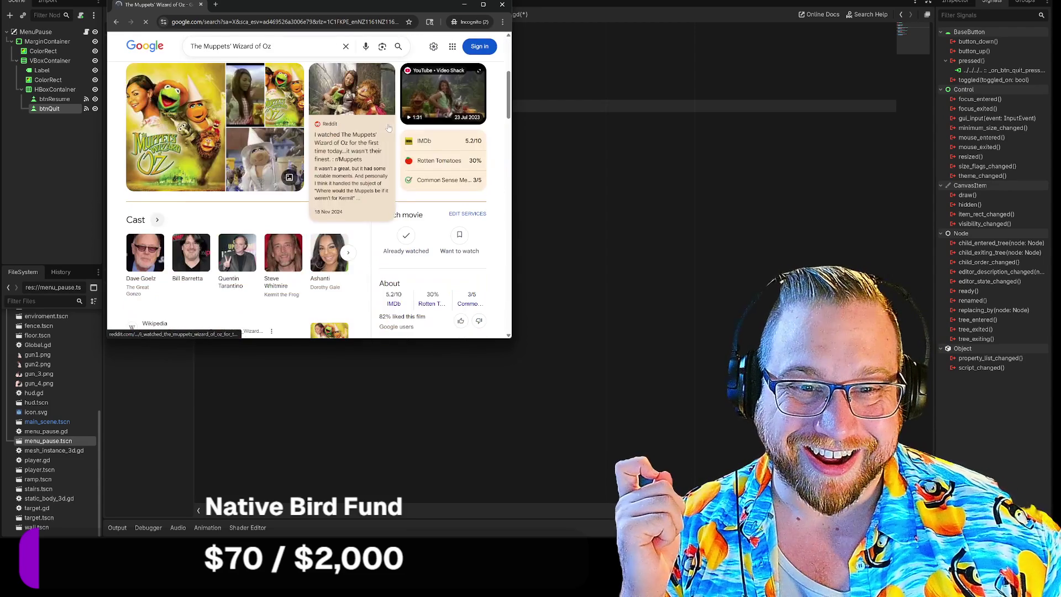
pyautogui.scroll(-3, 499, 141)
pyautogui.scroll(-2, 499, 141)
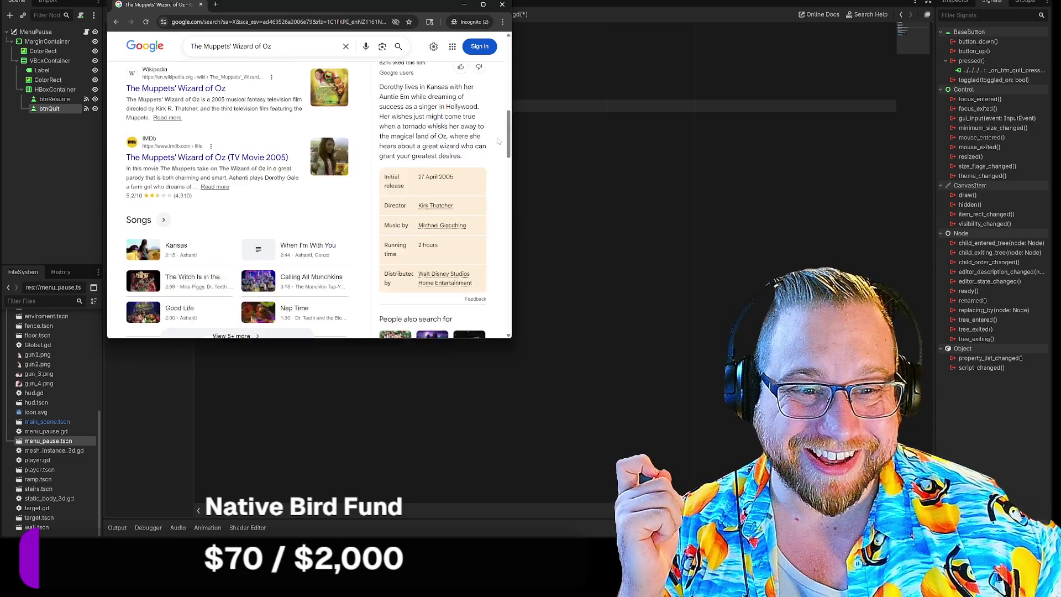
pyautogui.scroll(4, 499, 141)
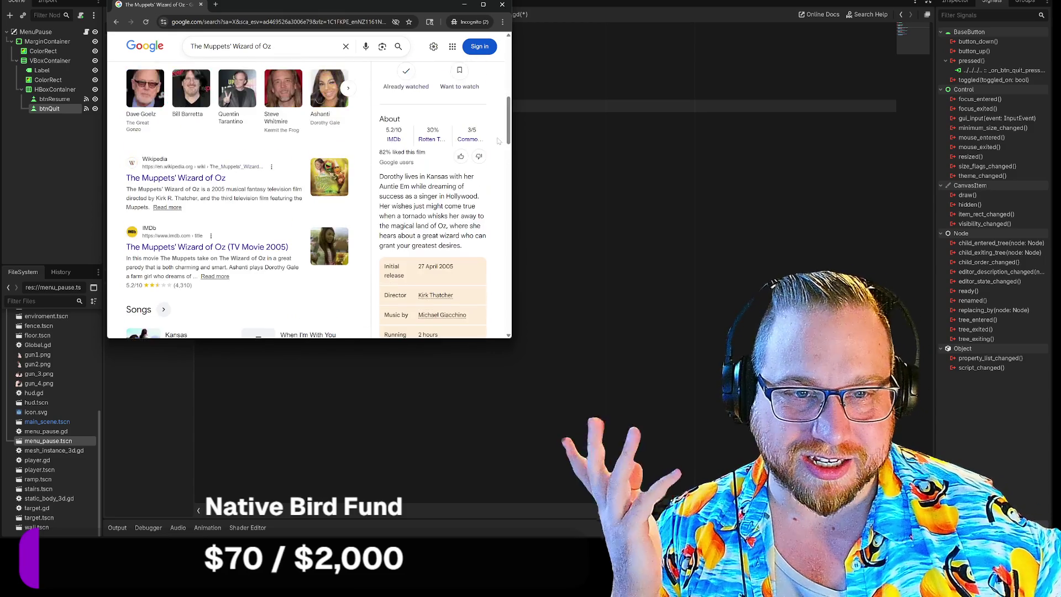
pyautogui.scroll(5, 498, 142)
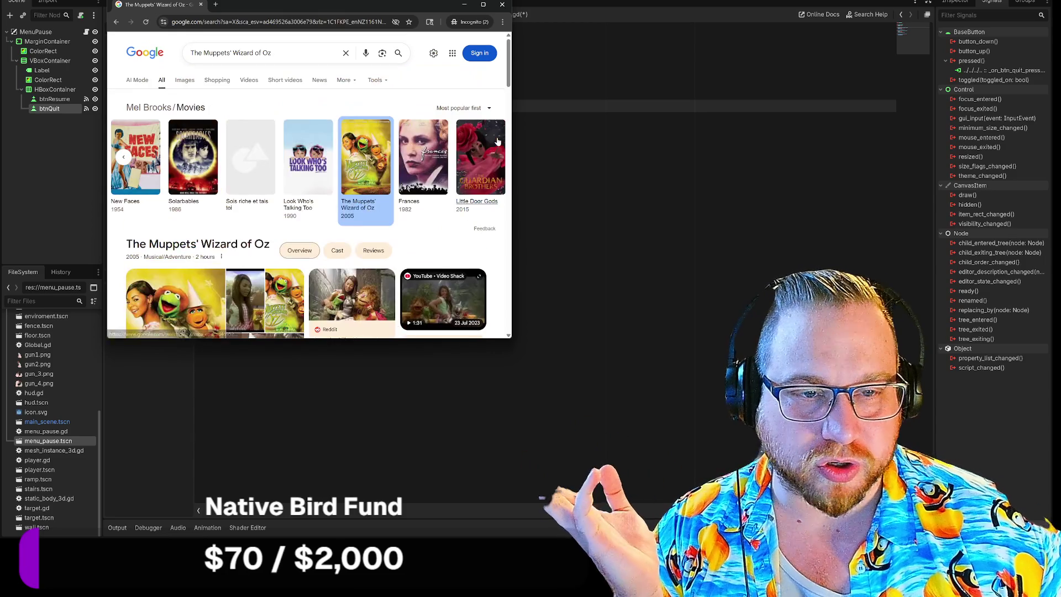
pyautogui.click(502, 5)
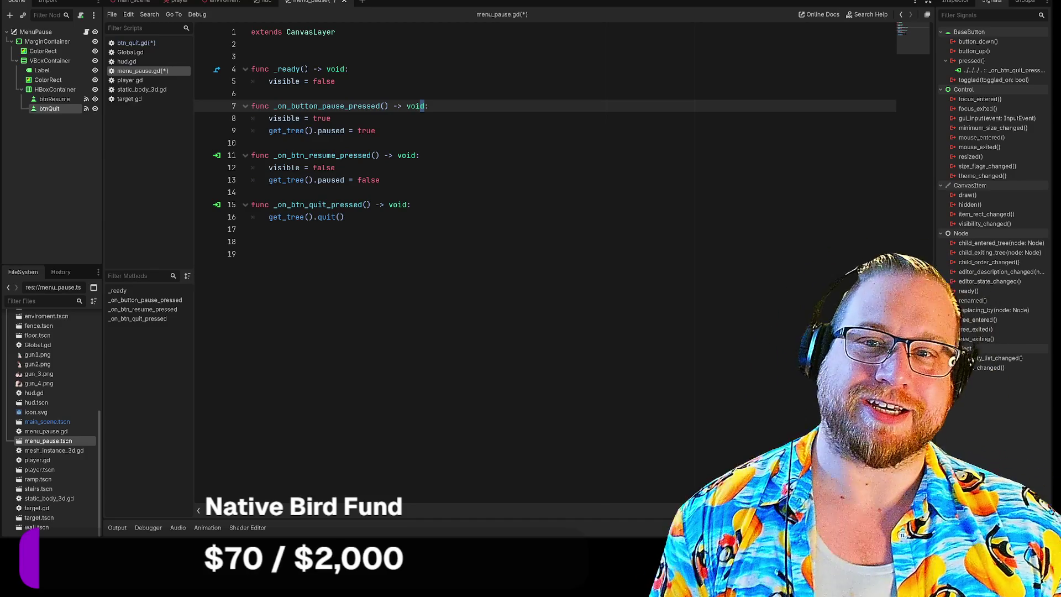
# Step: Put the caret at line 8's end, switch to the HUD scene, and drag the music player over
pyautogui.click(331, 118)
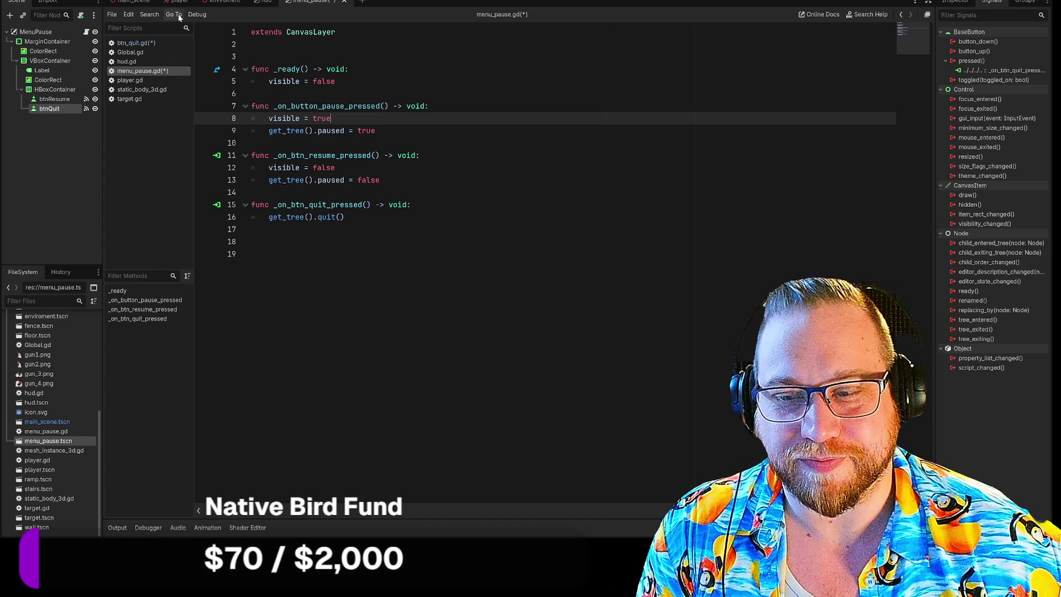
pyautogui.click(265, 1)
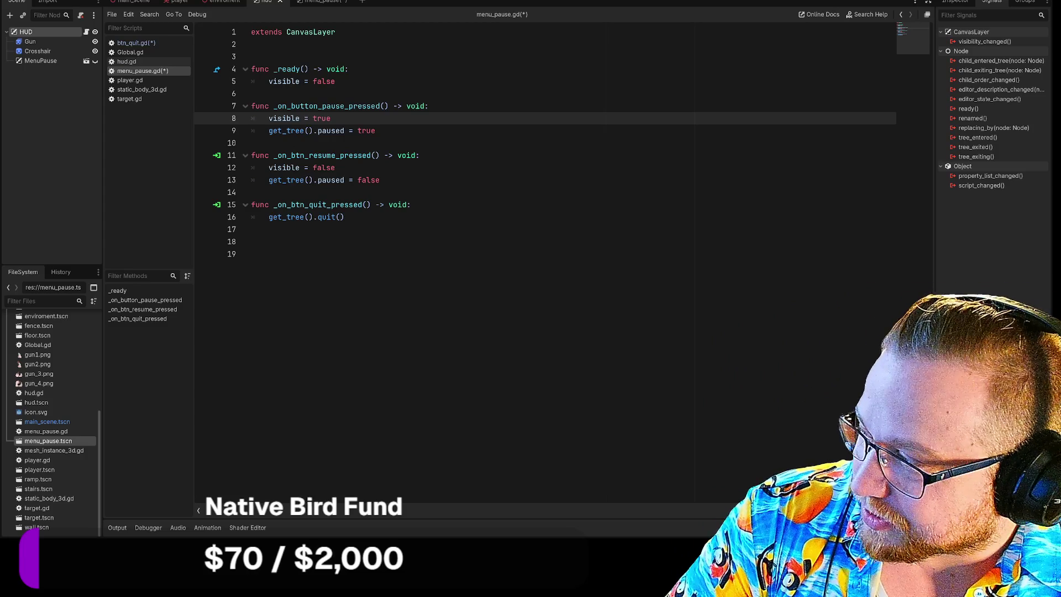
pyautogui.moveTo(0, 159)
pyautogui.mouseDown()
pyautogui.moveTo(41, 101)
pyautogui.moveTo(193, 14)
pyautogui.moveTo(159, 15)
pyautogui.mouseUp()
pyautogui.moveTo(650, 251); pyautogui.dragTo(644, 396)
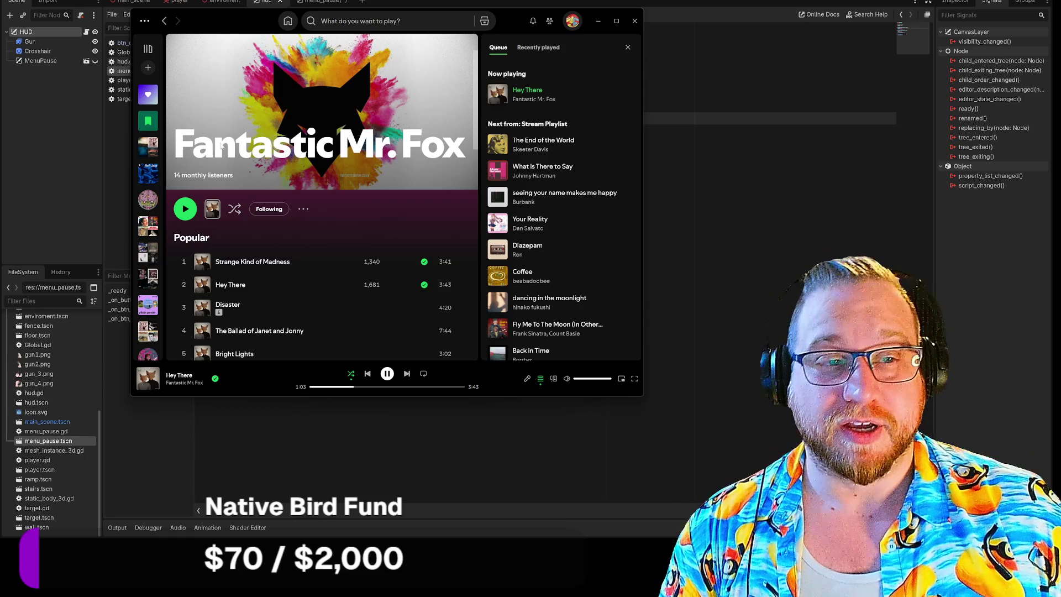
pyautogui.moveTo(505, 21); pyautogui.dragTo(441, 4)
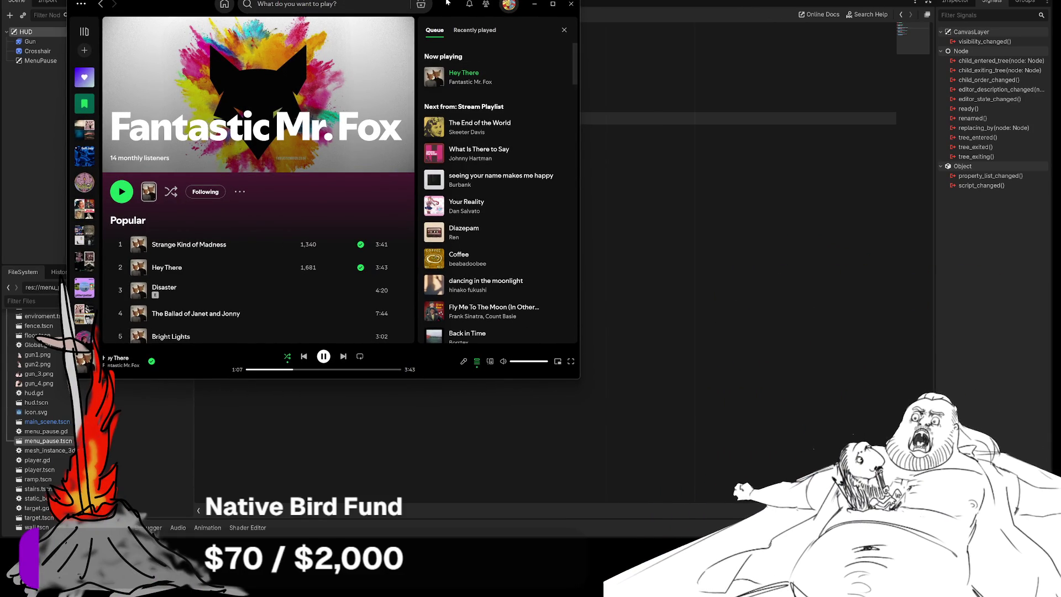
pyautogui.moveTo(443, 5)
pyautogui.mouseDown()
pyautogui.moveTo(173, 72)
pyautogui.moveTo(0, 74)
pyautogui.mouseUp()
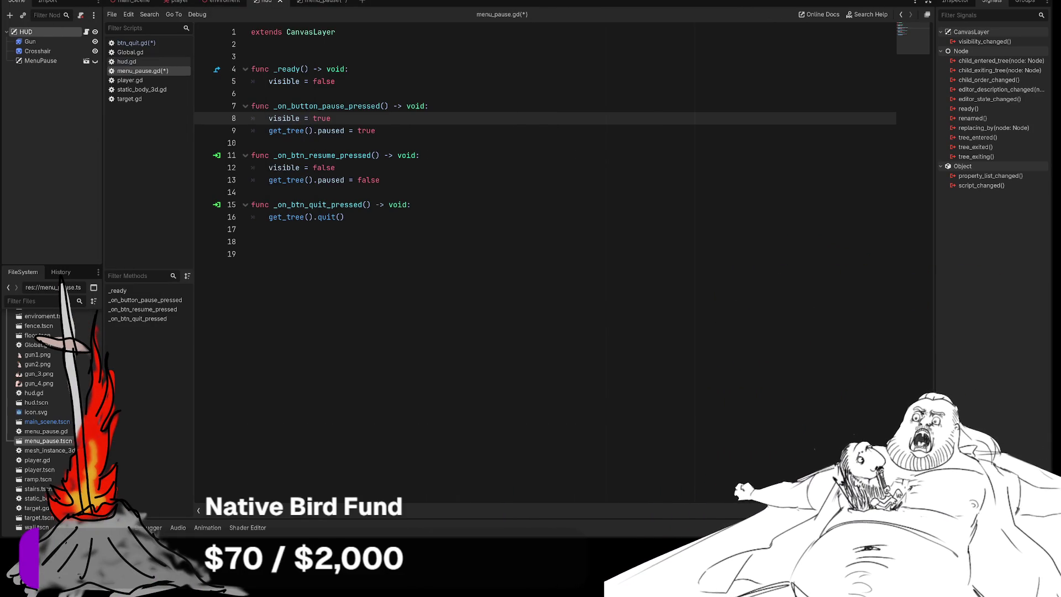
pyautogui.hotkey('ctrl', 'Tab')
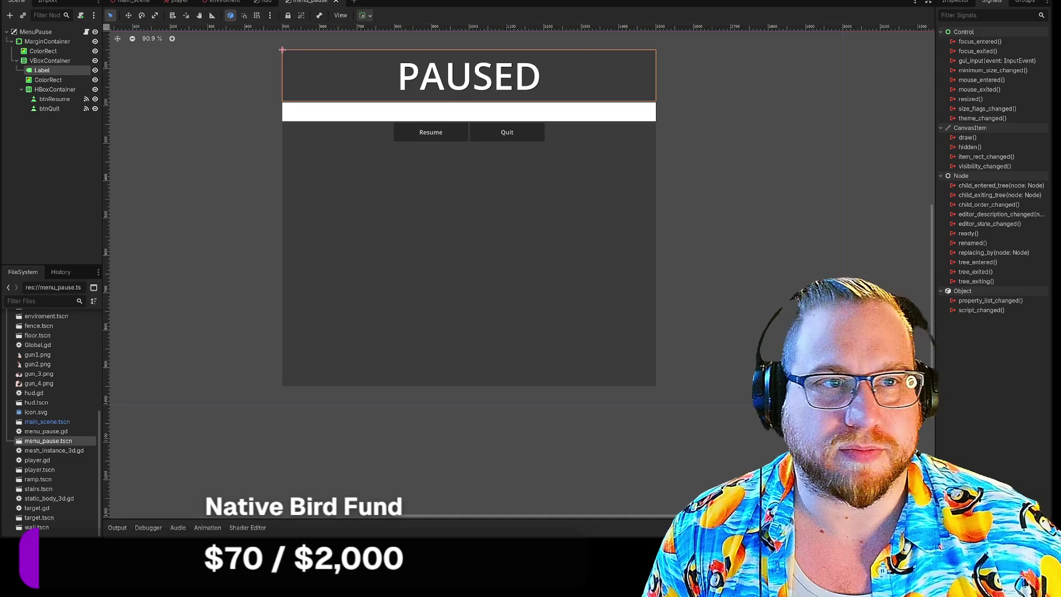
# Step: Replace the pause-button signature on line 7 with the pasted _unhandled_input declaration
pyautogui.hotkey('ctrl', 'F3')
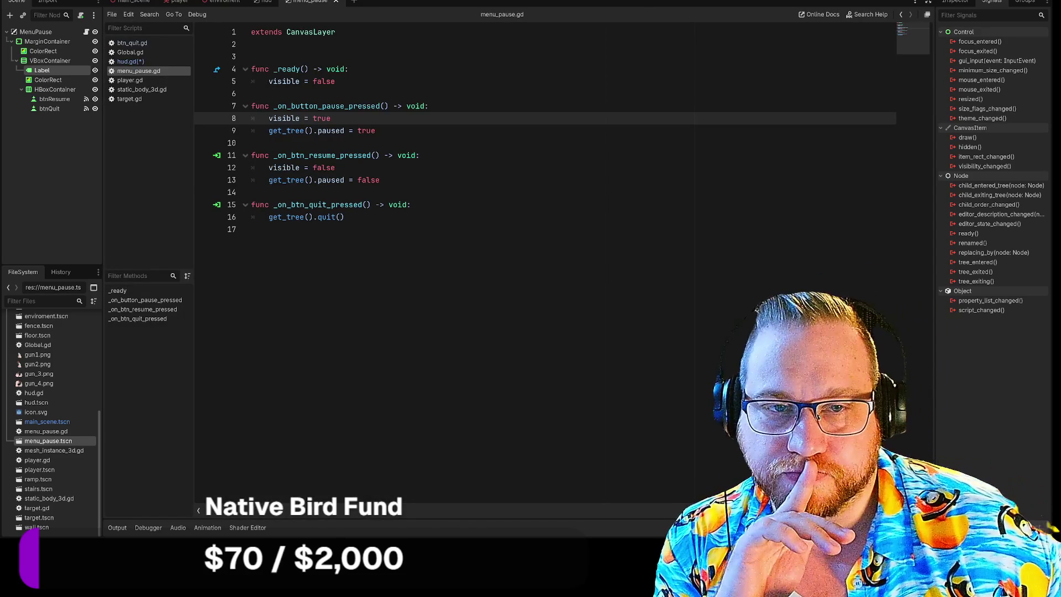
pyautogui.moveTo(273, 106); pyautogui.dragTo(429, 106)
pyautogui.moveTo(251, 106); pyautogui.dragTo(429, 106)
pyautogui.write('func _unhandled_input(event: InputEvent) -> void:')
# Step: Insert event.is_action_pressed("Menu") on a new line above visible = true
pyautogui.click(376, 131)
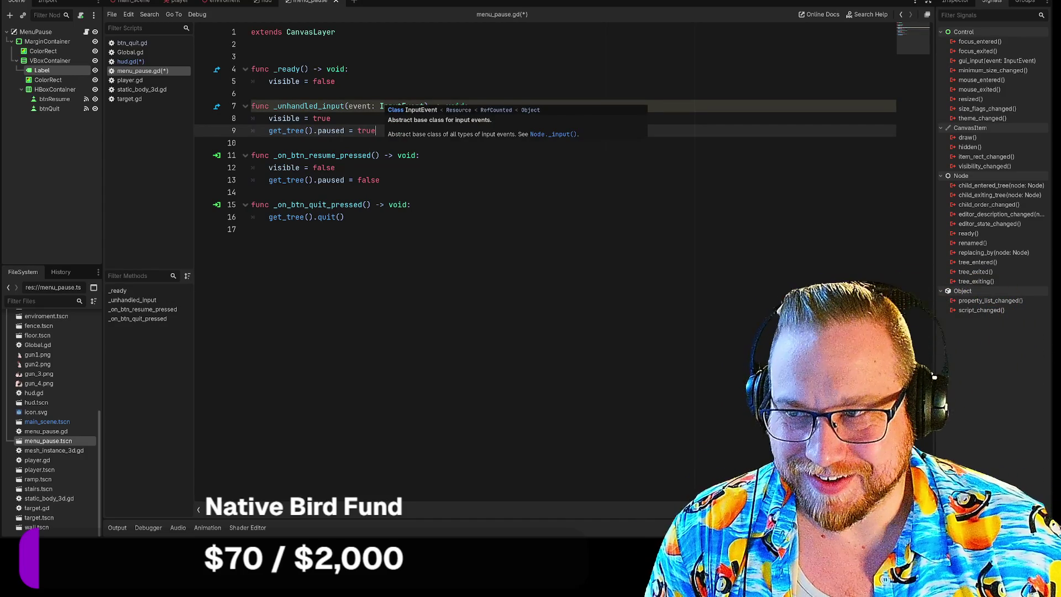
pyautogui.click(269, 118)
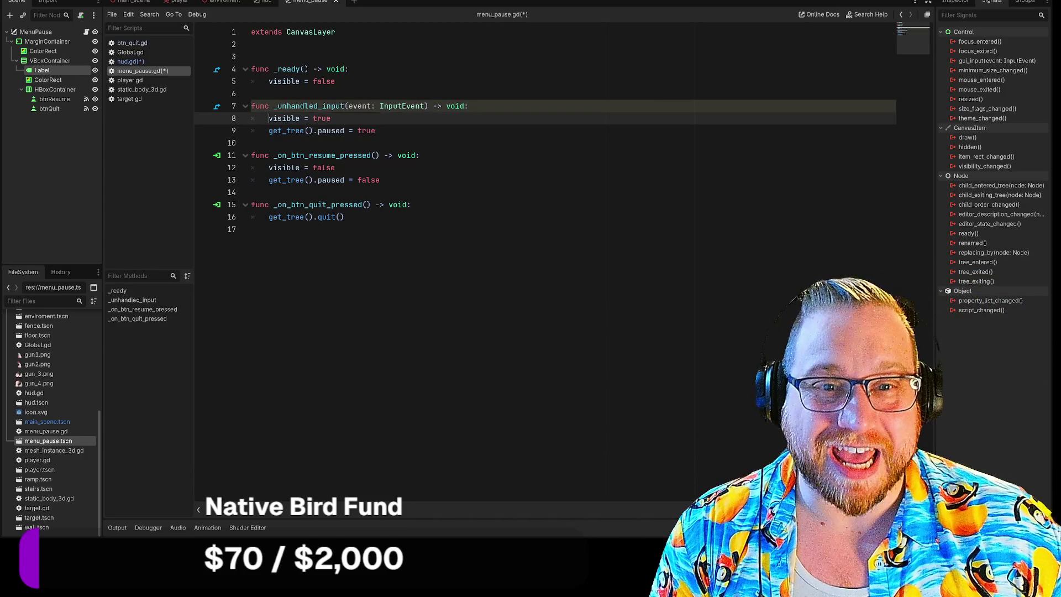
pyautogui.press('Return')
pyautogui.press('Up')
pyautogui.write('e')
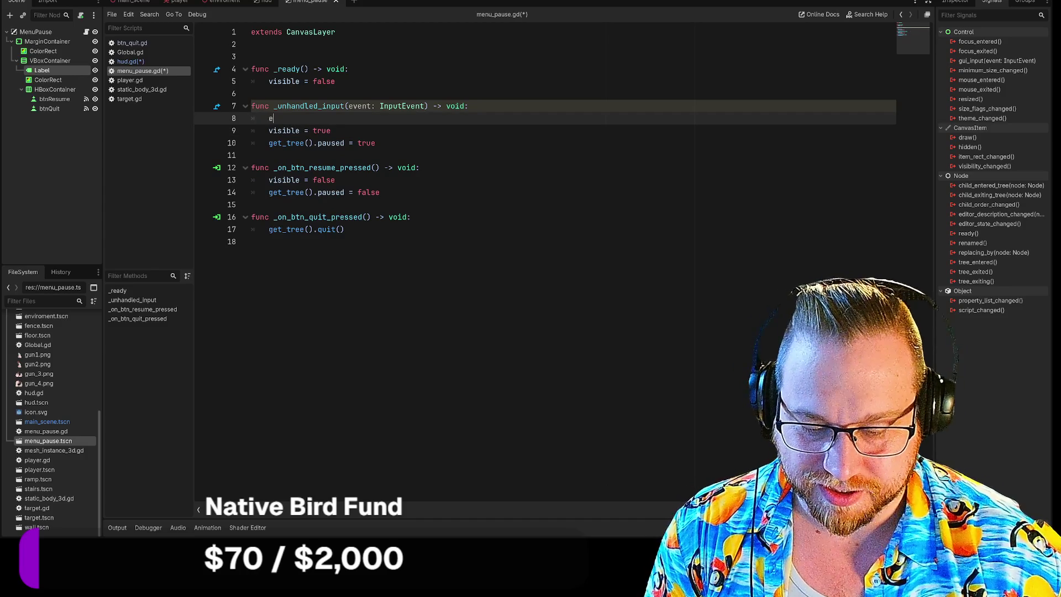
pyautogui.write('vent')
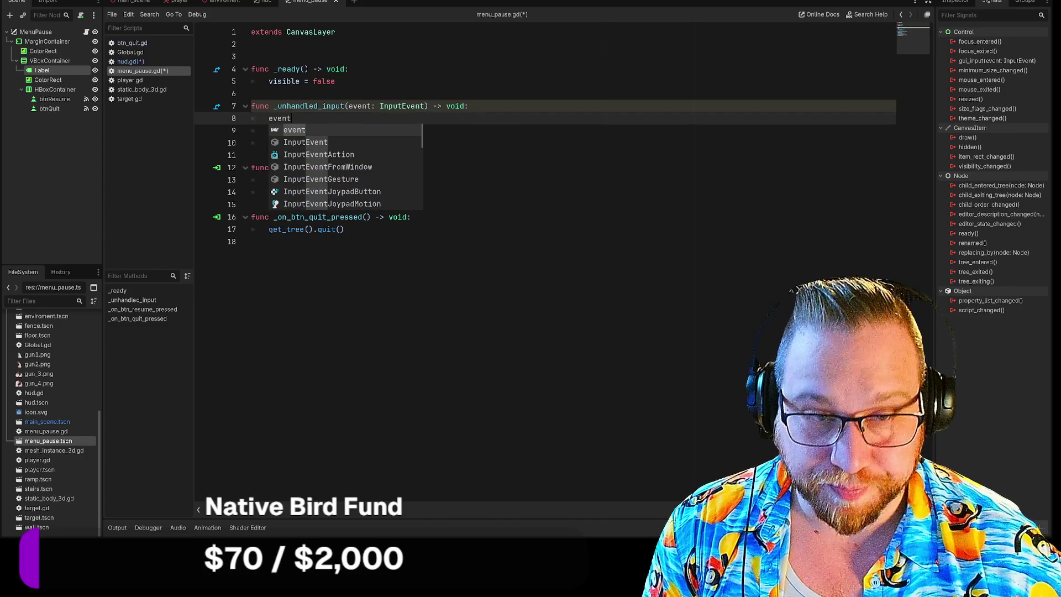
pyautogui.write('.is')
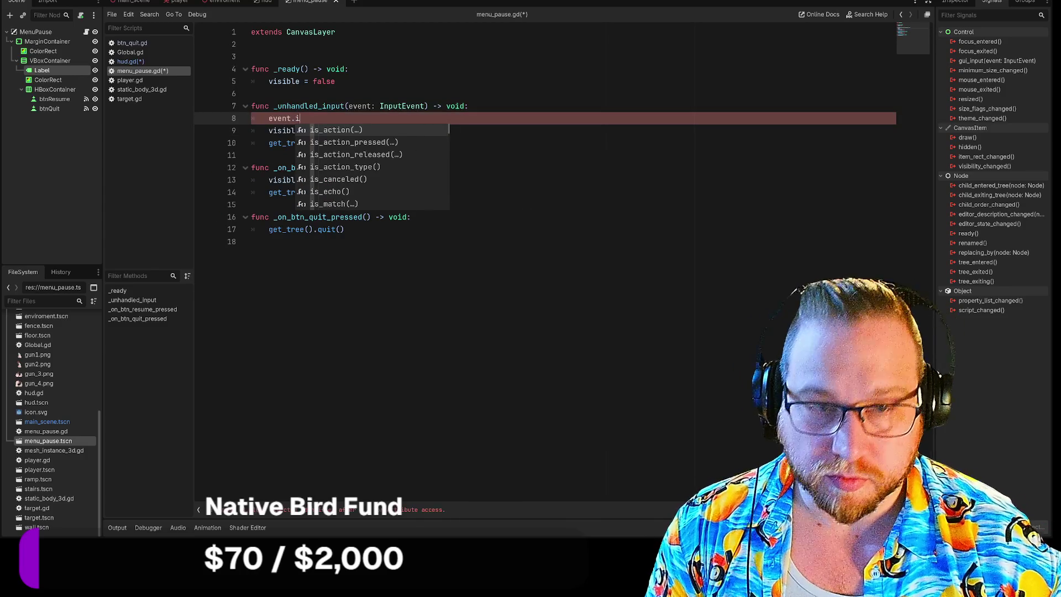
pyautogui.press('Down')
pyautogui.press('Return')
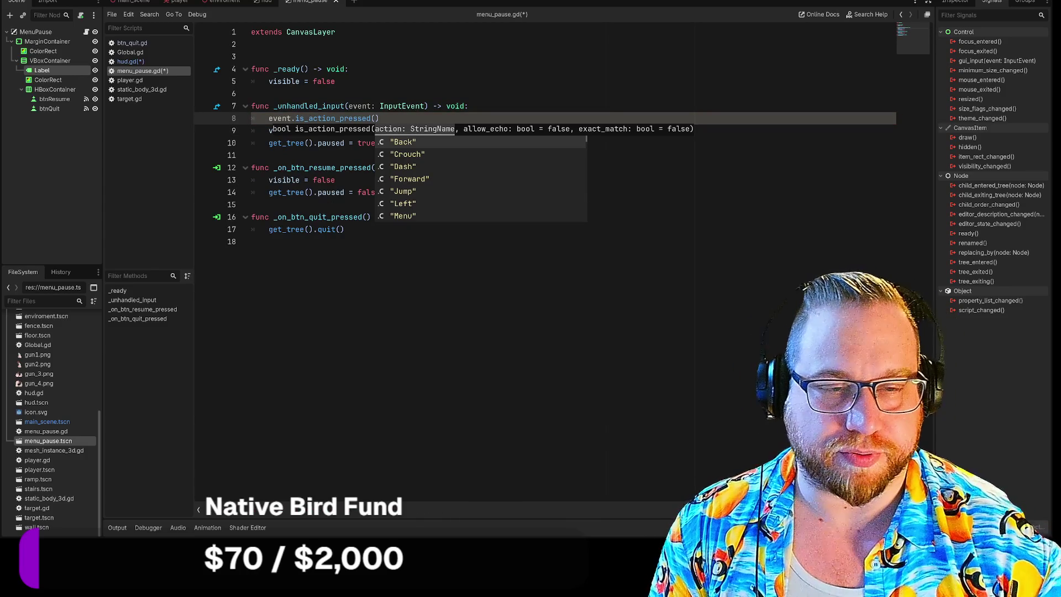
pyautogui.press('Down')
pyautogui.press('Down')
pyautogui.press('Escape')
pyautogui.press('Down')
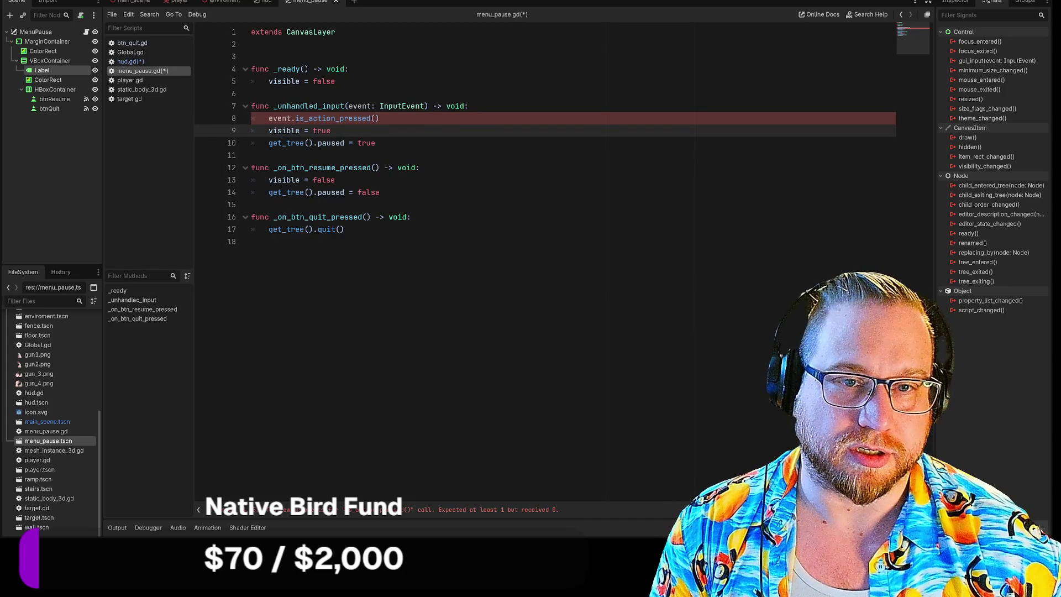
pyautogui.press('Up')
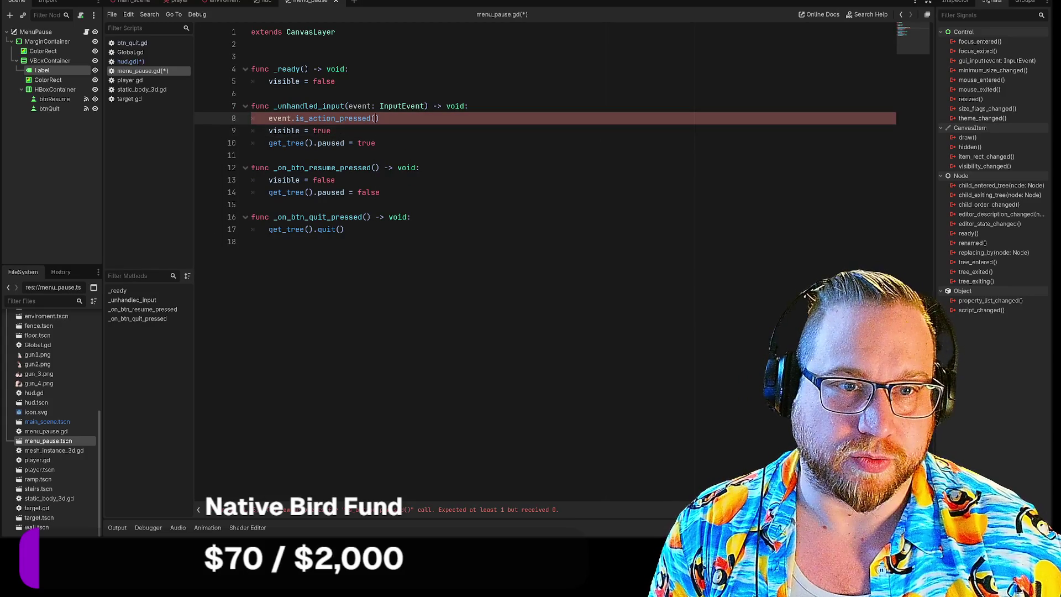
pyautogui.write('"M')
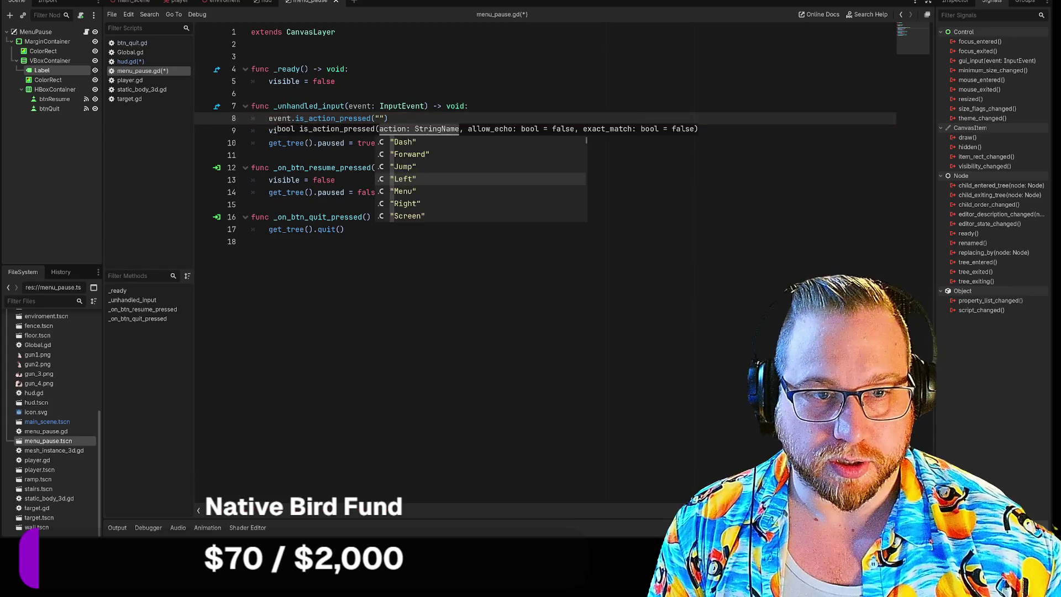
pyautogui.write('e')
pyautogui.press('Return')
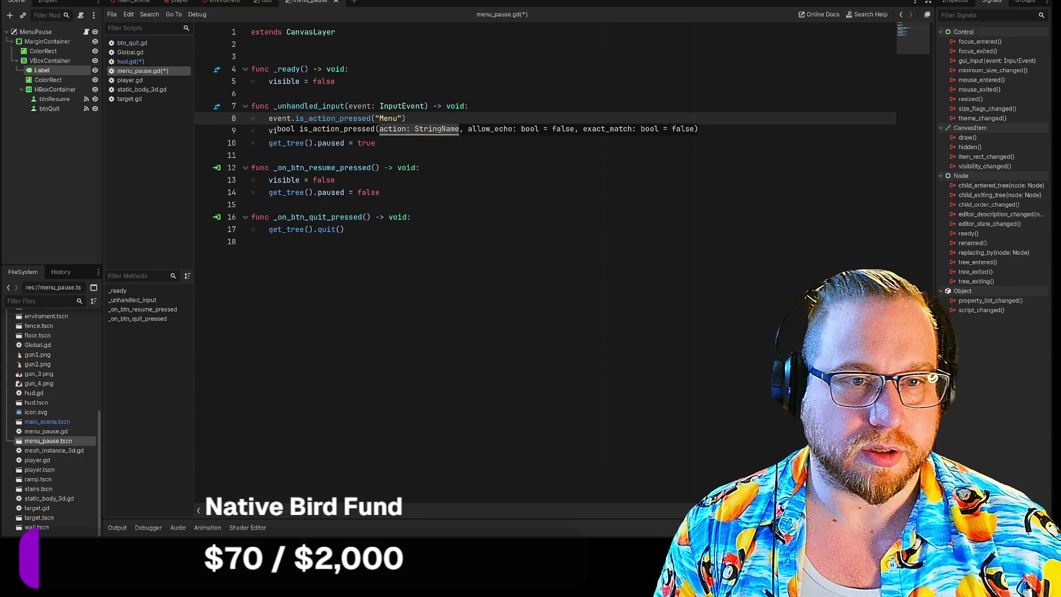
pyautogui.click(251, 204)
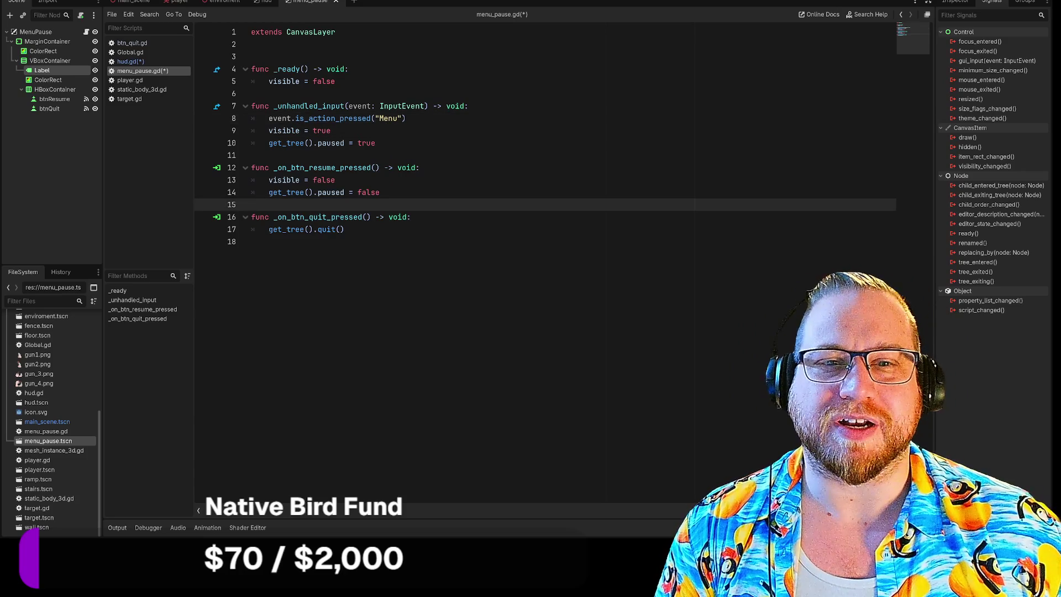
# Step: Indent the visible and tree-pause lines under the Menu check
pyautogui.click(269, 130)
pyautogui.press('Tab')
pyautogui.press('Down')
pyautogui.press('Tab')
pyautogui.press('Down')
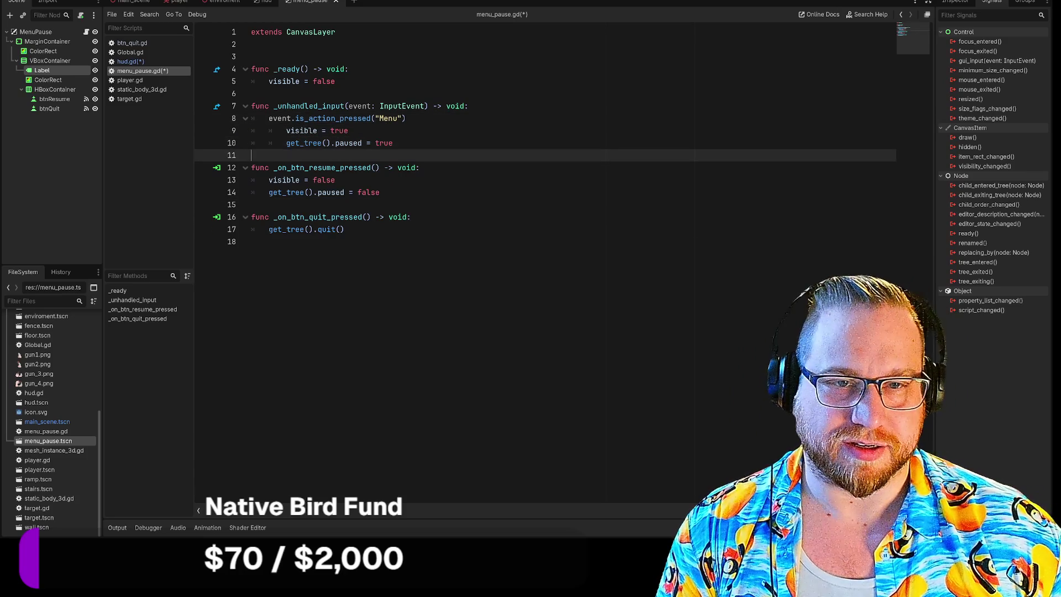
# Step: Prefix the Menu check with if, making it if event.is_action_pressed("Menu")
pyautogui.click(269, 118)
pyautogui.click(406, 118)
pyautogui.write(':')
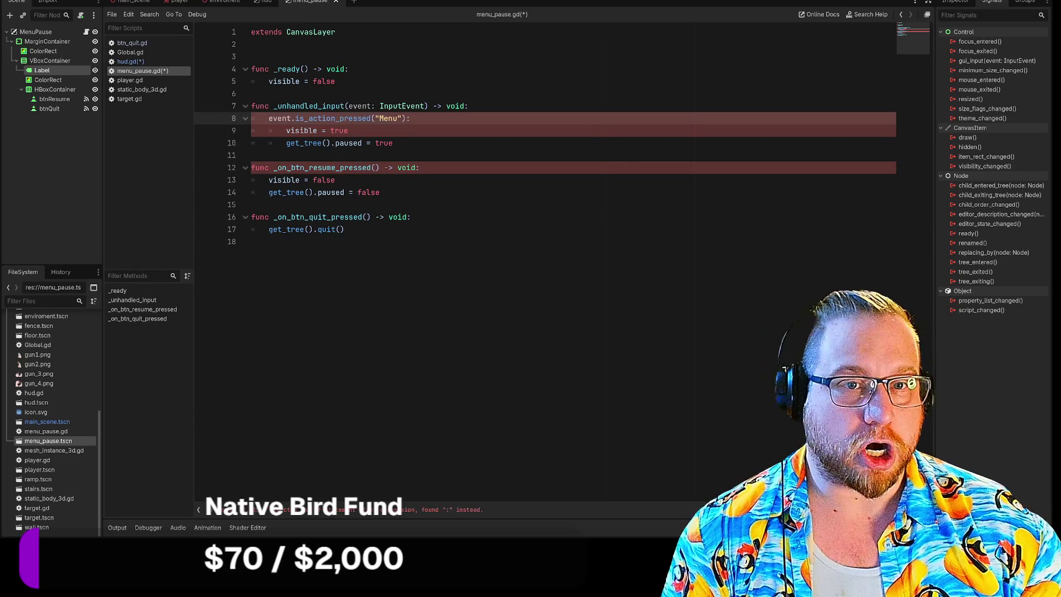
pyautogui.press('Home')
pyautogui.write('if')
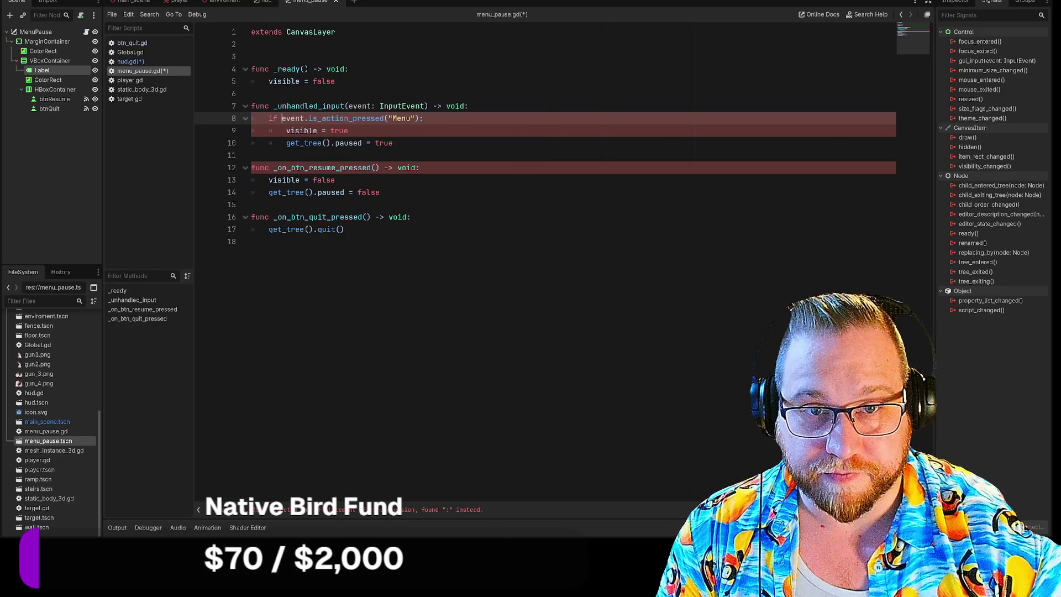
pyautogui.press('End')
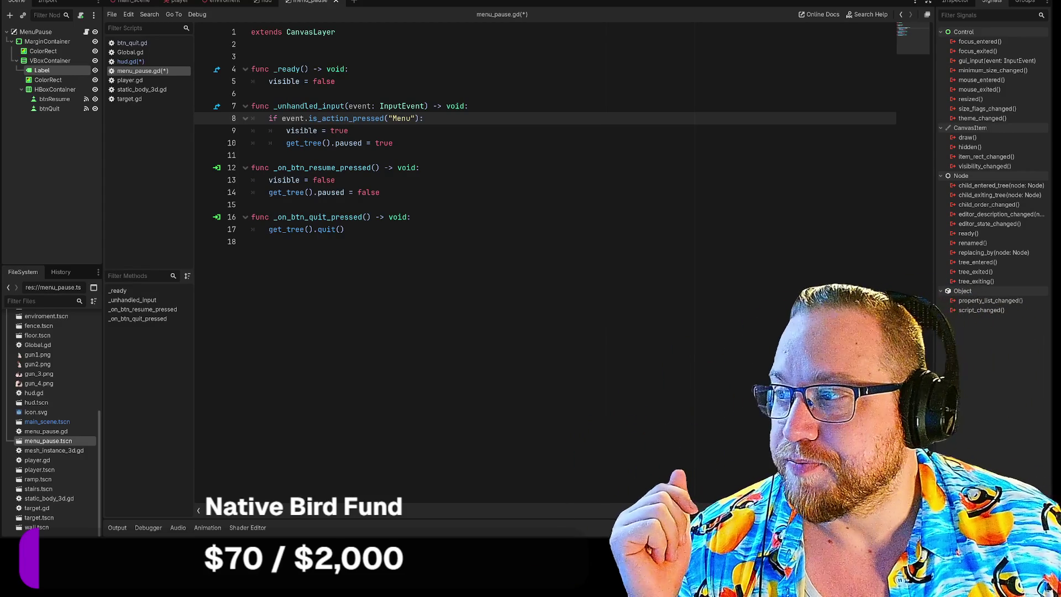
pyautogui.click(393, 143)
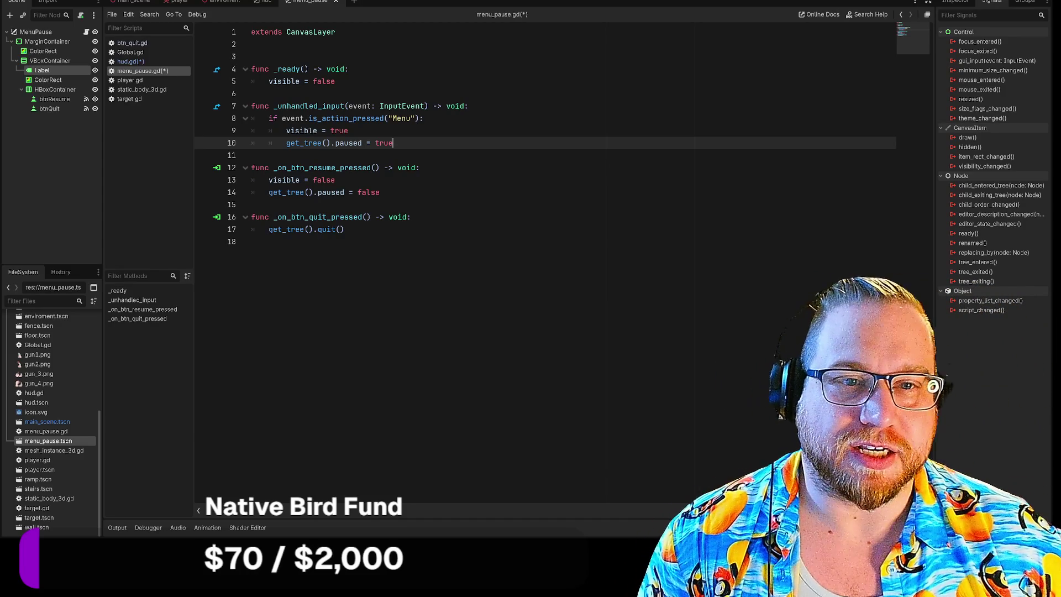
# Step: Insert a new 'if visible:' line above visible = true
pyautogui.press('Up')
pyautogui.press('Home')
pyautogui.press('Return')
pyautogui.press('Up')
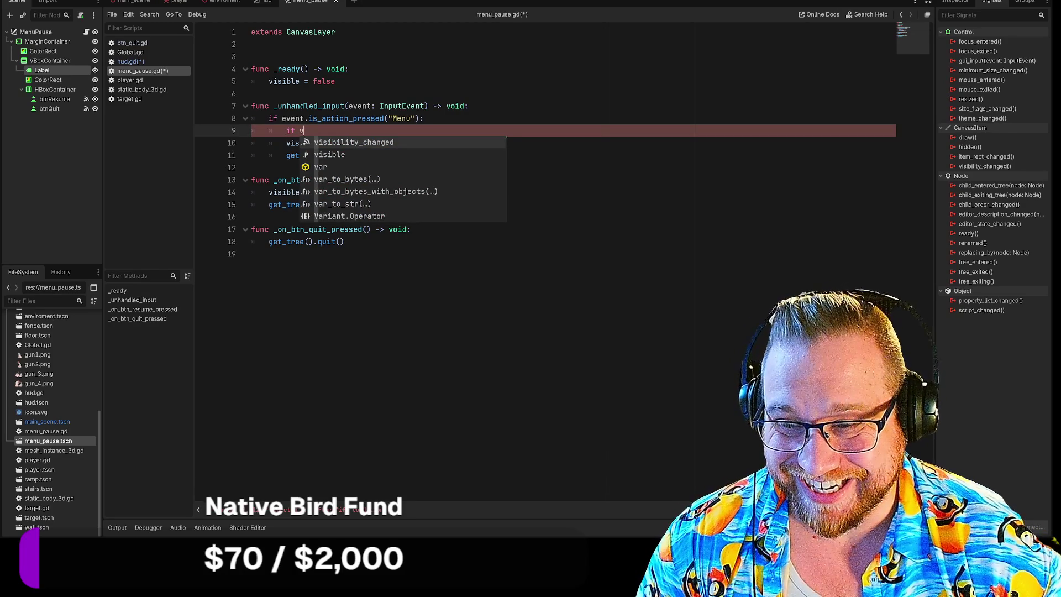
pyautogui.write('i')
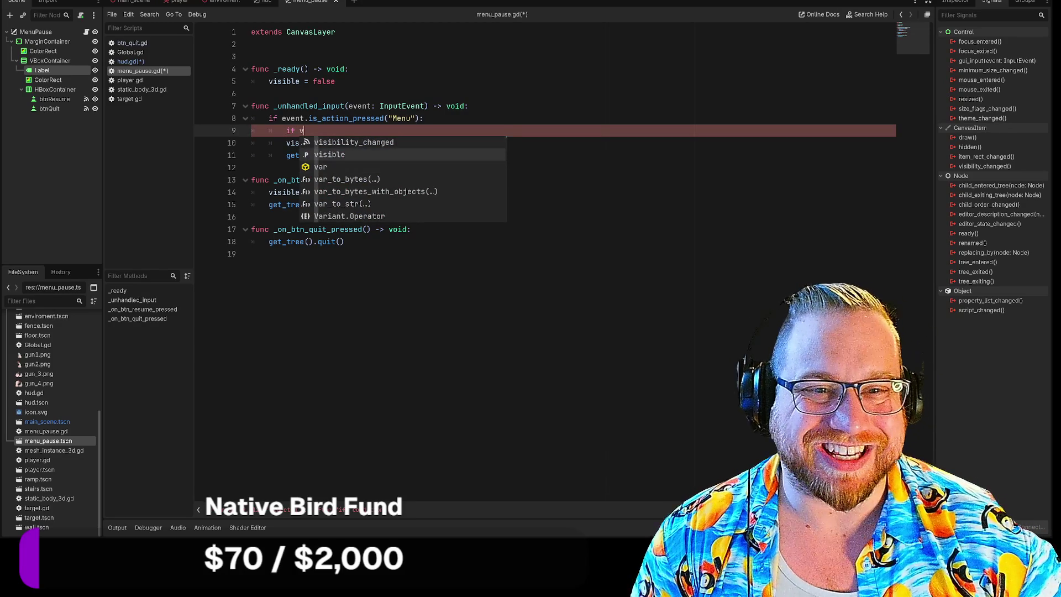
pyautogui.press('Return')
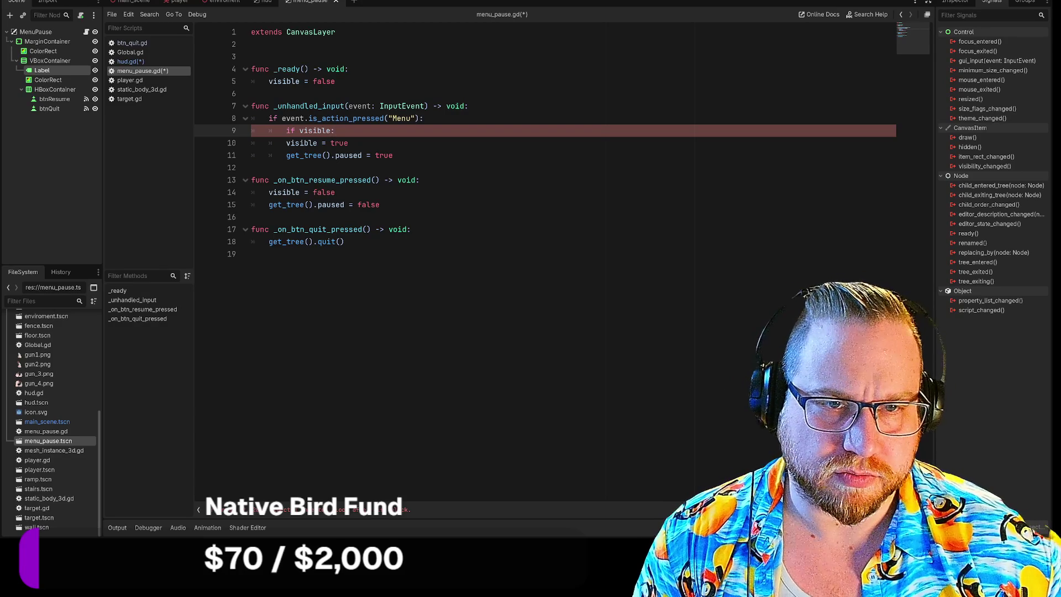
# Step: Indent the visible = true and pause lines under the new if condition
pyautogui.press('Down')
pyautogui.press('Home')
pyautogui.press('Tab')
pyautogui.press('Down')
pyautogui.press('Home')
pyautogui.press('Tab')
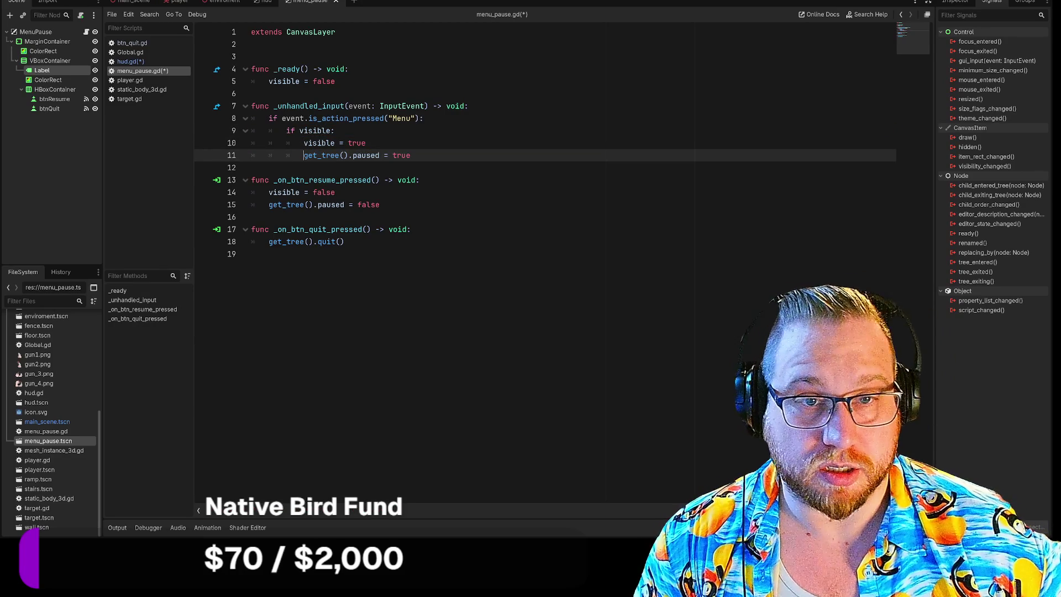
pyautogui.click(299, 130)
# Step: Make the condition 'if !visible:', add an else: branch, and paste the show and pause lines into it
pyautogui.write('!')
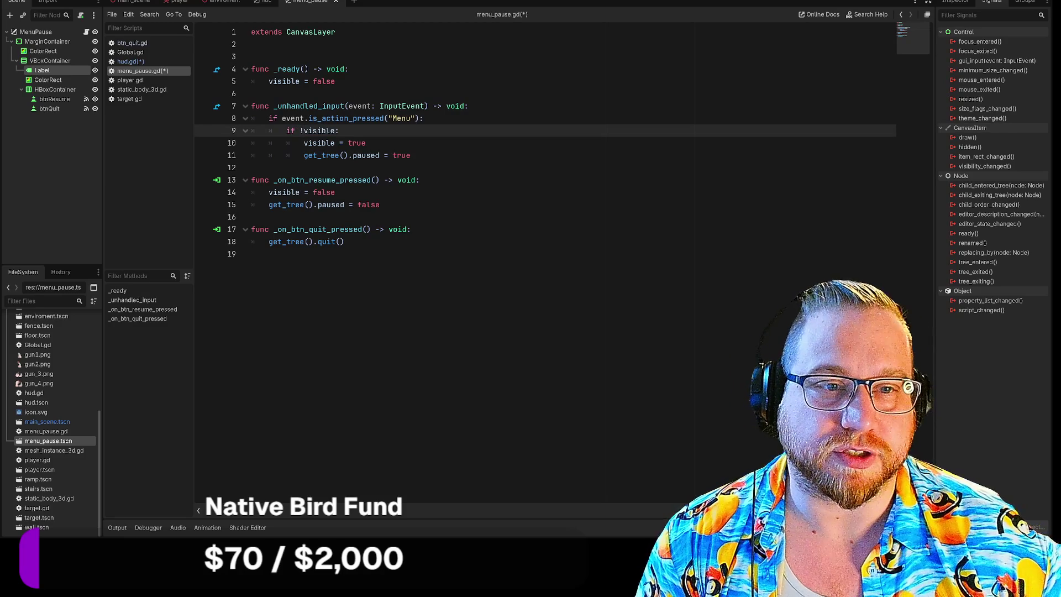
pyautogui.click(411, 155)
pyautogui.press('Return')
pyautogui.write('else')
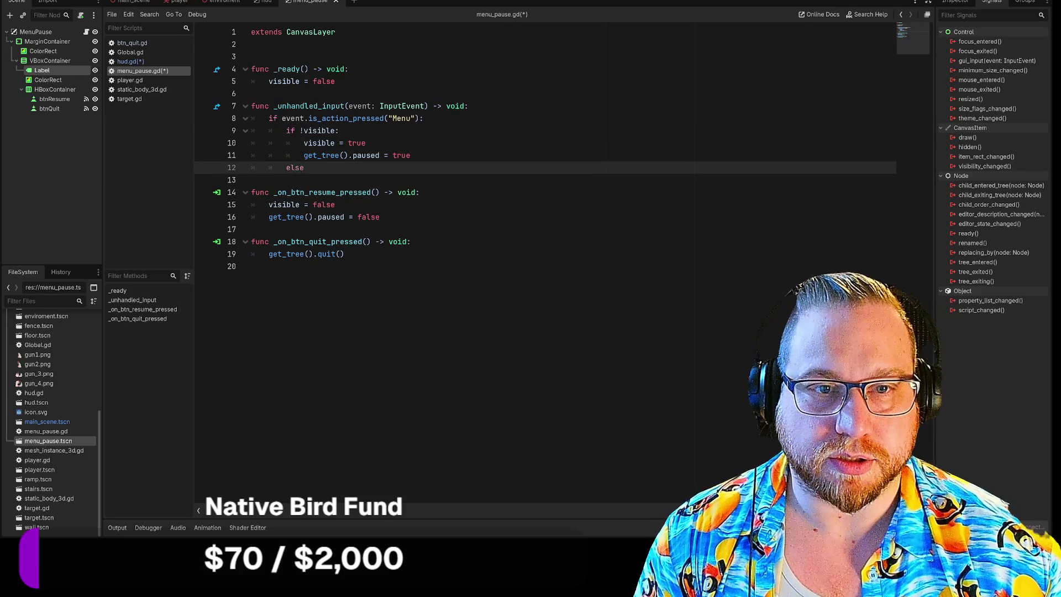
pyautogui.press('Return')
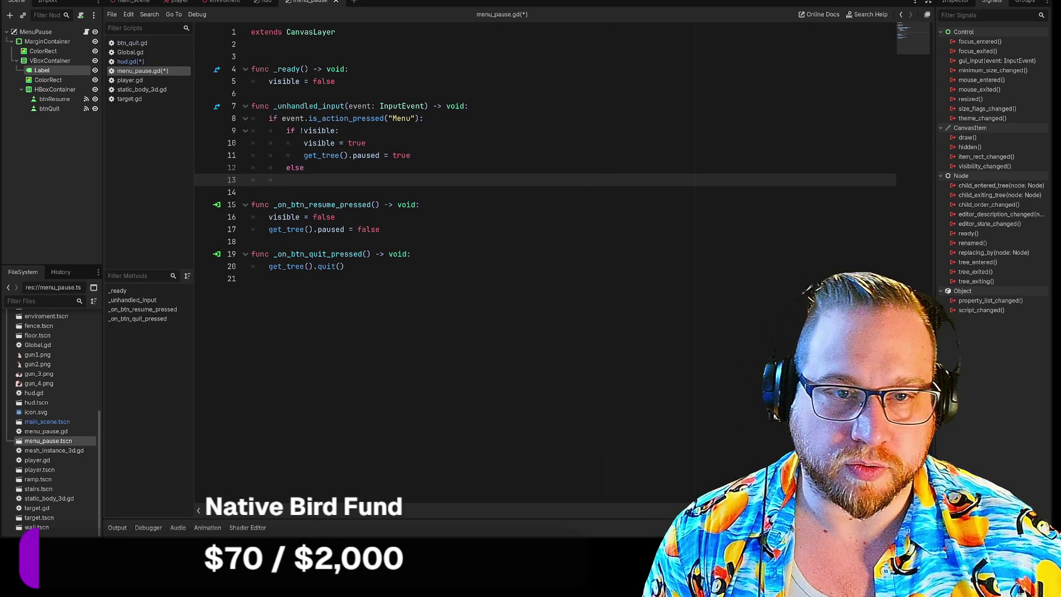
pyautogui.hotkey('shift', 'Up')
pyautogui.hotkey('shift', 'Up')
pyautogui.hotkey('shift', 'Up')
pyautogui.hotkey('shift', 'Home')
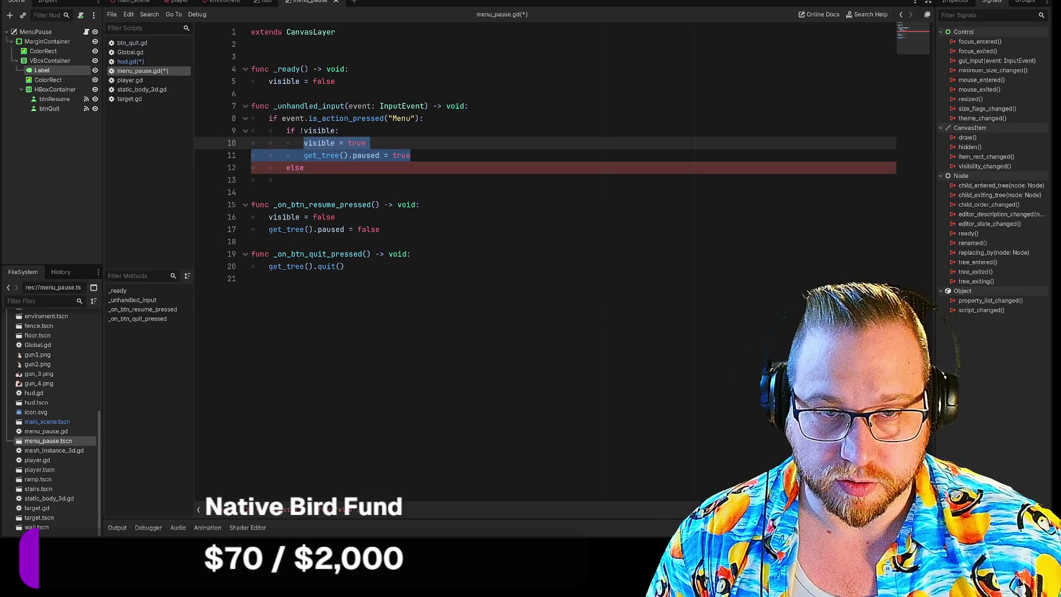
pyautogui.hotkey('ctrl', 'c')
pyautogui.click(287, 180)
pyautogui.hotkey('ctrl', 'v')
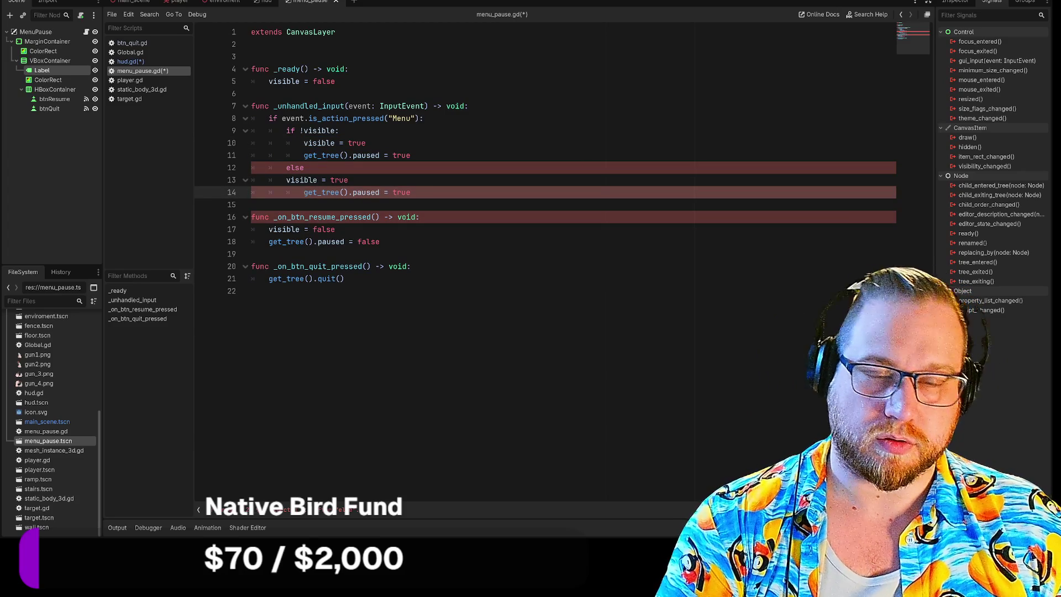
# Step: Fix the pasted lines' indentation under else, then bring up the Twitch window
pyautogui.press('BackSpace')
pyautogui.press('Up')
pyautogui.press('Tab')
pyautogui.press('Down')
pyautogui.press('Tab')
pyautogui.press('Up')
pyautogui.press('Up')
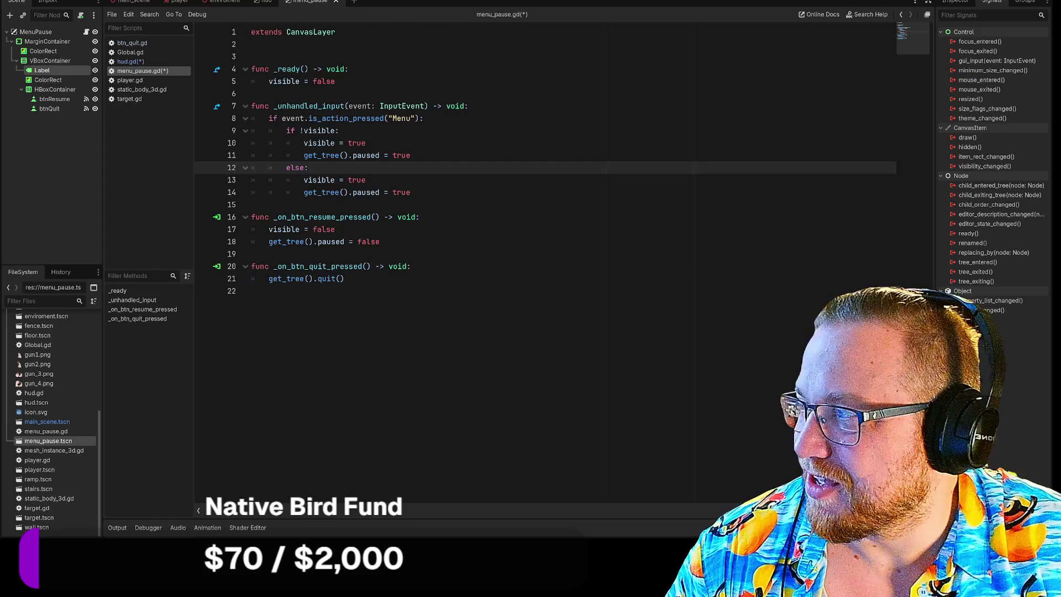
pyautogui.hotkey('alt', 'Tab')
pyautogui.moveTo(366, 34)
pyautogui.mouseDown()
pyautogui.moveTo(411, 12)
pyautogui.moveTo(374, 0)
pyautogui.mouseUp()
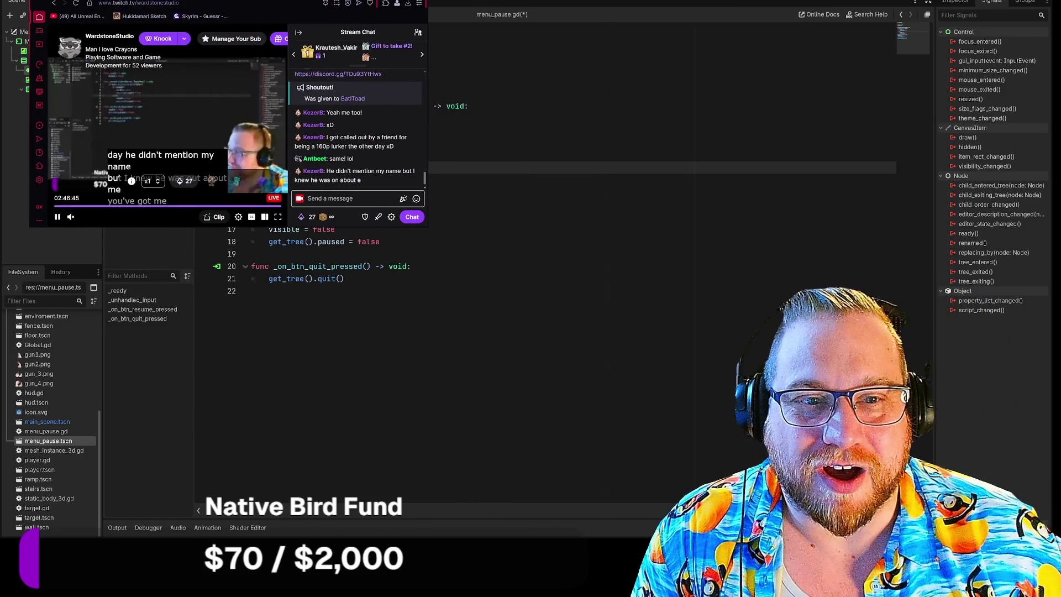
# Step: Resize and reposition the Twitch window to read chat, then return to the else branch in the script
pyautogui.moveTo(428, 226); pyautogui.dragTo(703, 430)
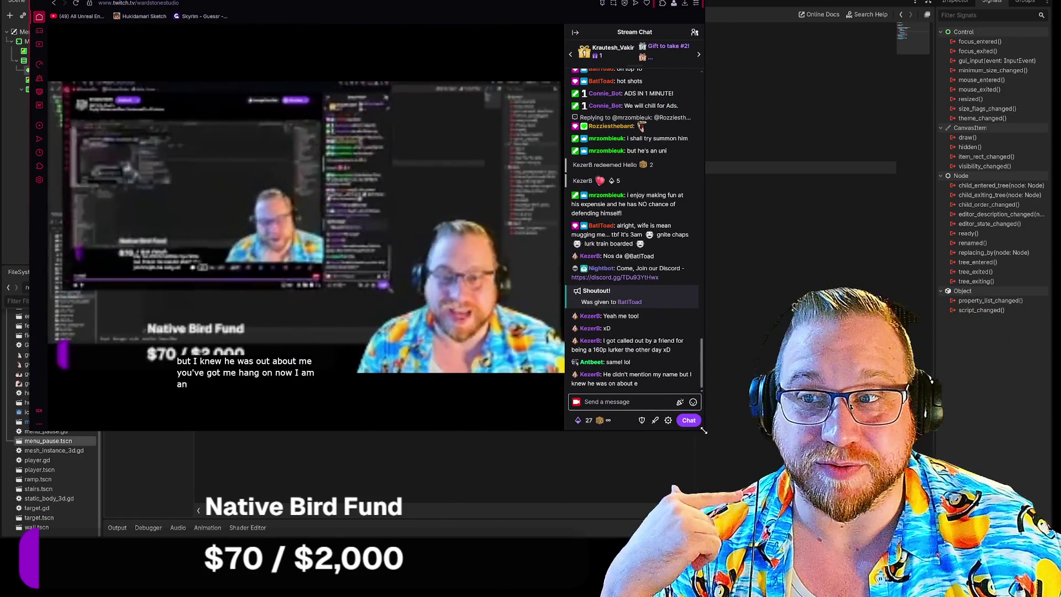
pyautogui.moveTo(703, 430)
pyautogui.mouseDown()
pyautogui.moveTo(661, 414)
pyautogui.moveTo(726, 420)
pyautogui.moveTo(733, 374)
pyautogui.mouseUp()
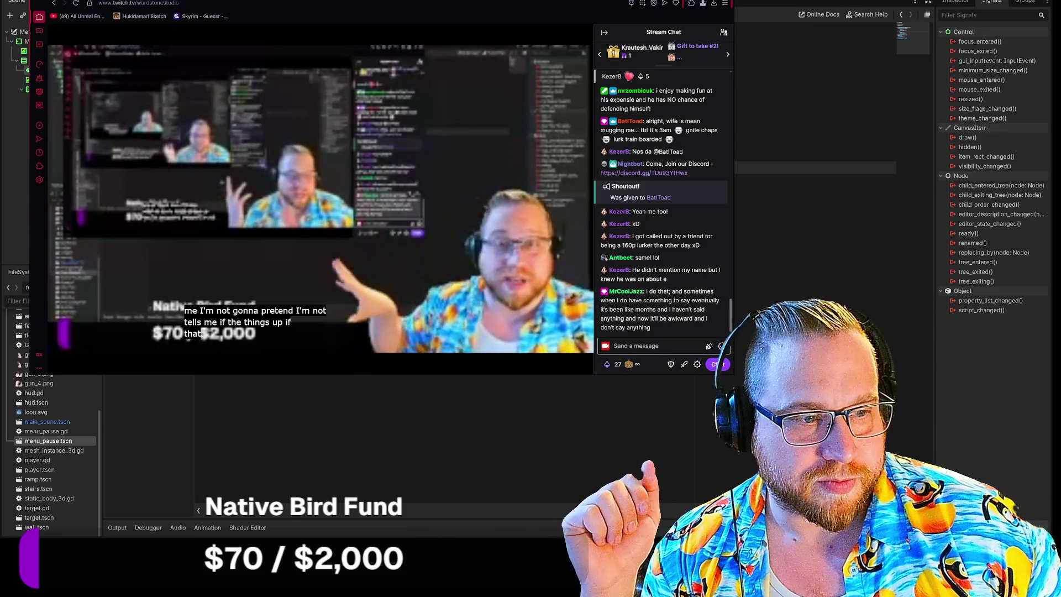
pyautogui.moveTo(732, 375)
pyautogui.mouseDown()
pyautogui.moveTo(621, 331)
pyautogui.moveTo(621, 390)
pyautogui.moveTo(721, 389)
pyautogui.moveTo(735, 464)
pyautogui.moveTo(832, 398)
pyautogui.moveTo(663, 293)
pyautogui.moveTo(617, 439)
pyautogui.moveTo(862, 459)
pyautogui.moveTo(705, 425)
pyautogui.moveTo(728, 449)
pyautogui.moveTo(688, 367)
pyautogui.moveTo(680, 382)
pyautogui.moveTo(713, 427)
pyautogui.moveTo(737, 421)
pyautogui.moveTo(763, 440)
pyautogui.moveTo(513, 343)
pyautogui.moveTo(516, 315)
pyautogui.moveTo(426, 254)
pyautogui.moveTo(574, 332)
pyautogui.moveTo(590, 353)
pyautogui.mouseUp()
pyautogui.moveTo(540, 0)
pyautogui.mouseDown()
pyautogui.moveTo(553, 33)
pyautogui.moveTo(572, 31)
pyautogui.moveTo(566, 77)
pyautogui.moveTo(528, 46)
pyautogui.mouseUp()
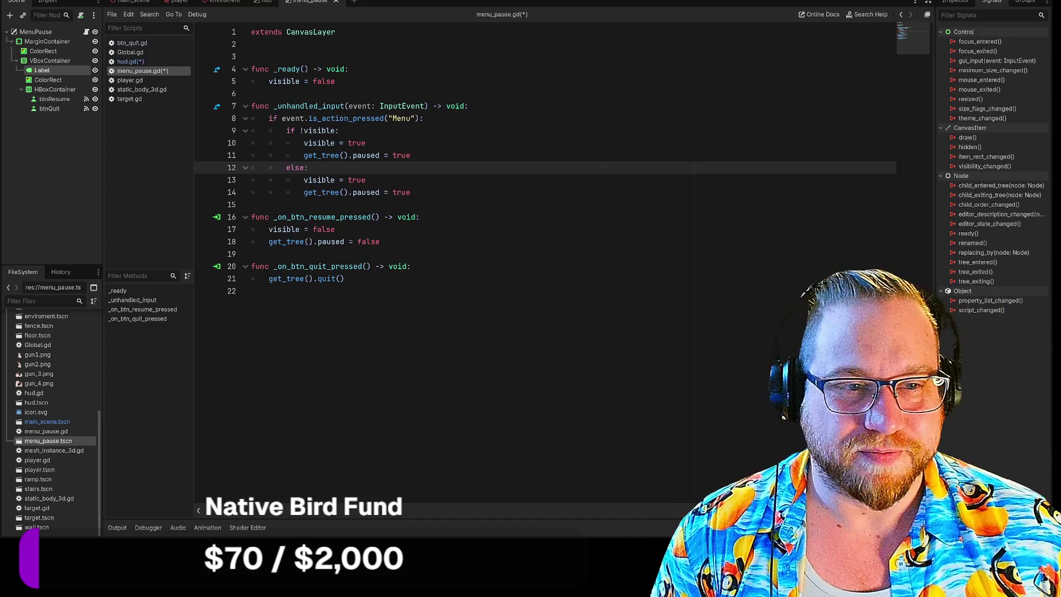
pyautogui.click(410, 193)
# Step: Check lines 13 and 14 of the else branch and enlarge the code font with Ctrl+=
pyautogui.click(366, 180)
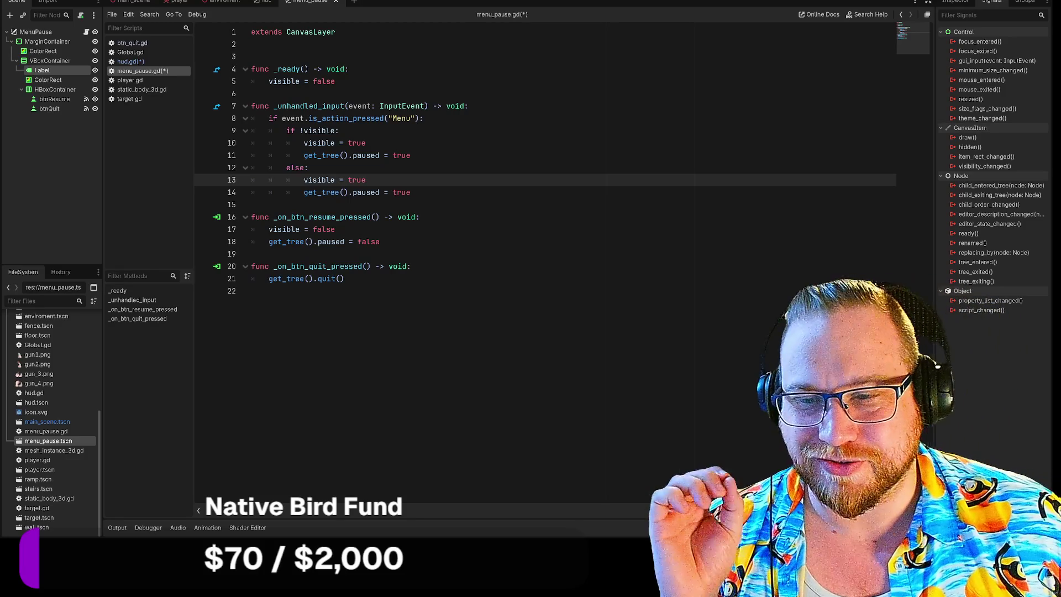
pyautogui.click(411, 193)
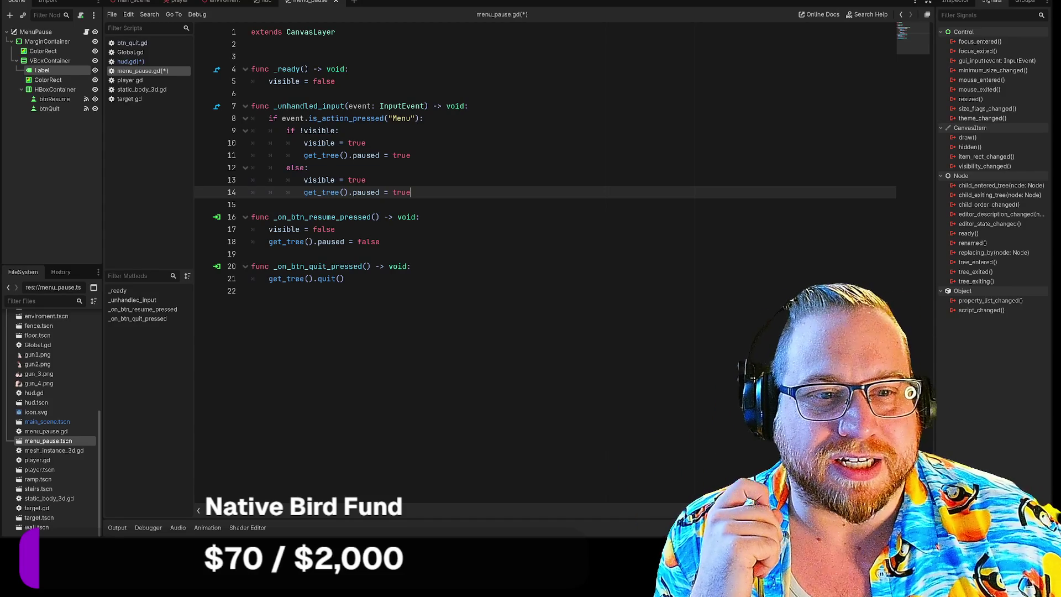
pyautogui.click(365, 180)
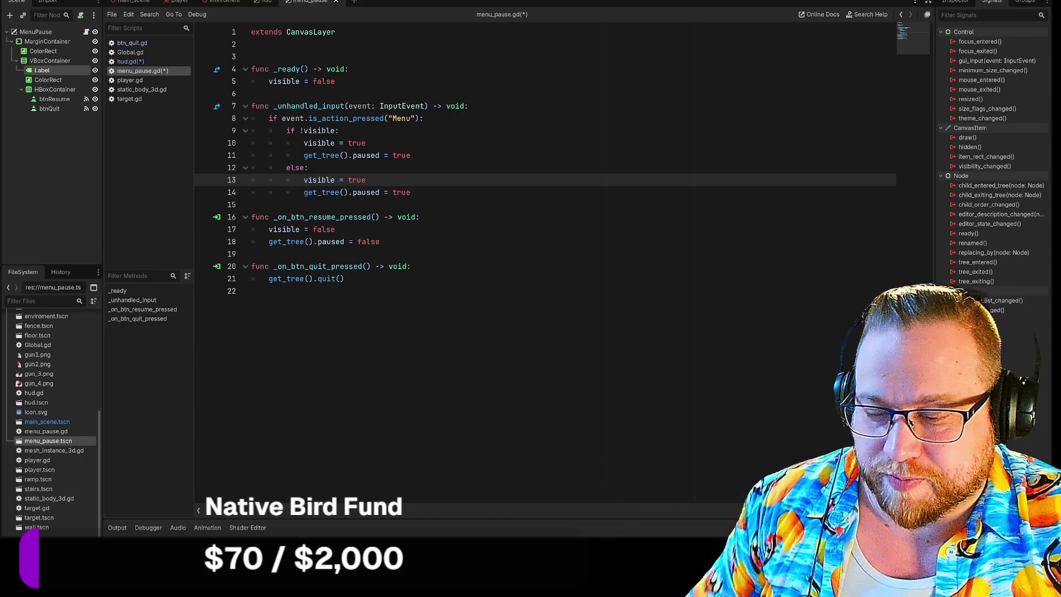
pyautogui.hotkey('ctrl', '=')
pyautogui.hotkey('ctrl', '=')
pyautogui.hotkey('ctrl', '=')
pyautogui.hotkey('ctrl', '=')
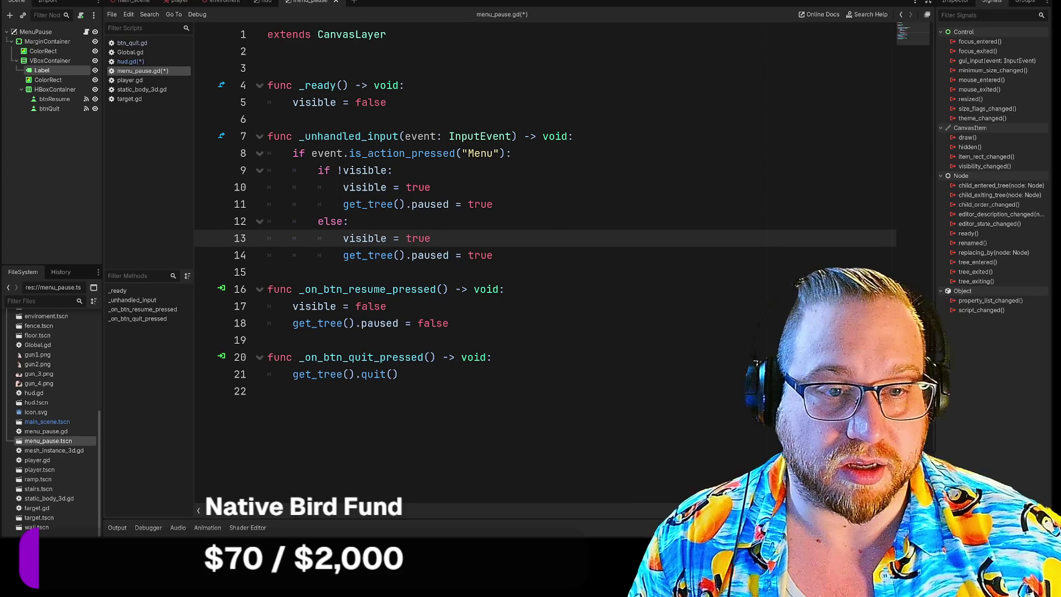
# Step: Change the else branch to set visible = false and get_tree().paused = false
pyautogui.hotkey('ctrl', 'shift', 'Left')
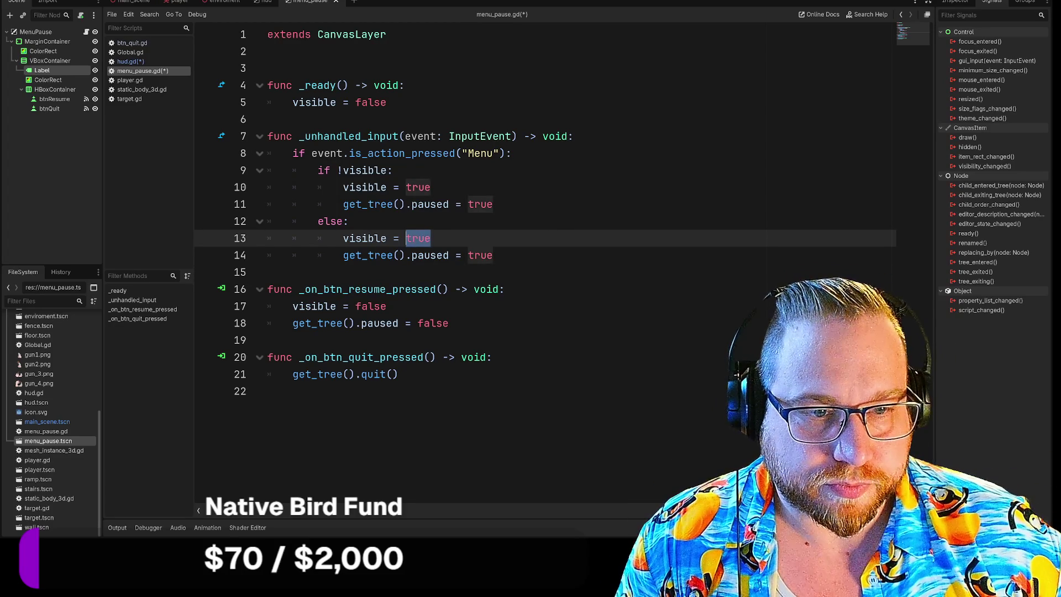
pyautogui.write('flase')
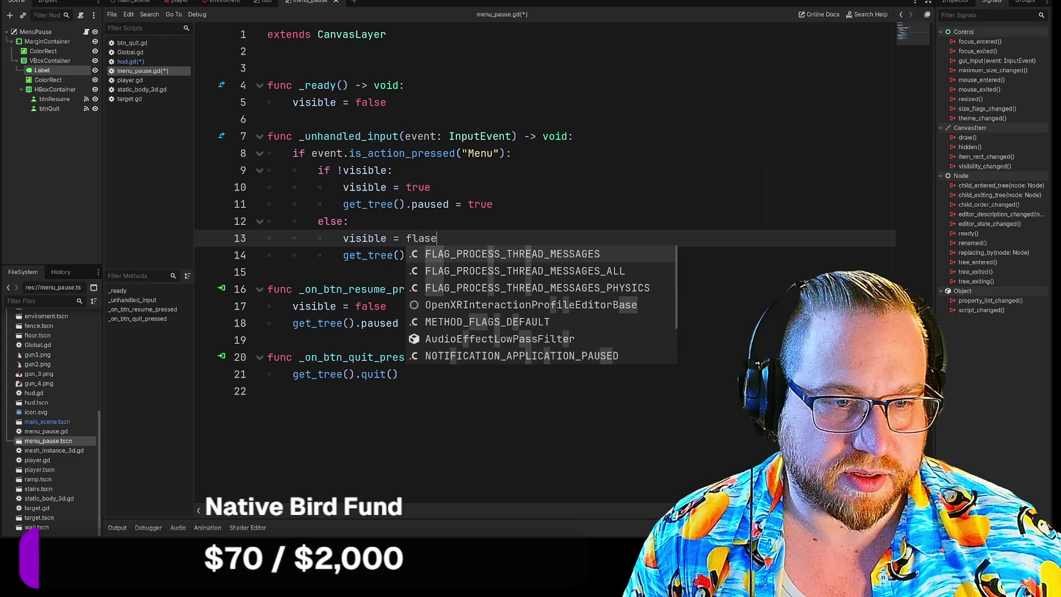
pyautogui.press('BackSpace')
pyautogui.press('BackSpace')
pyautogui.press('BackSpace')
pyautogui.write('alse')
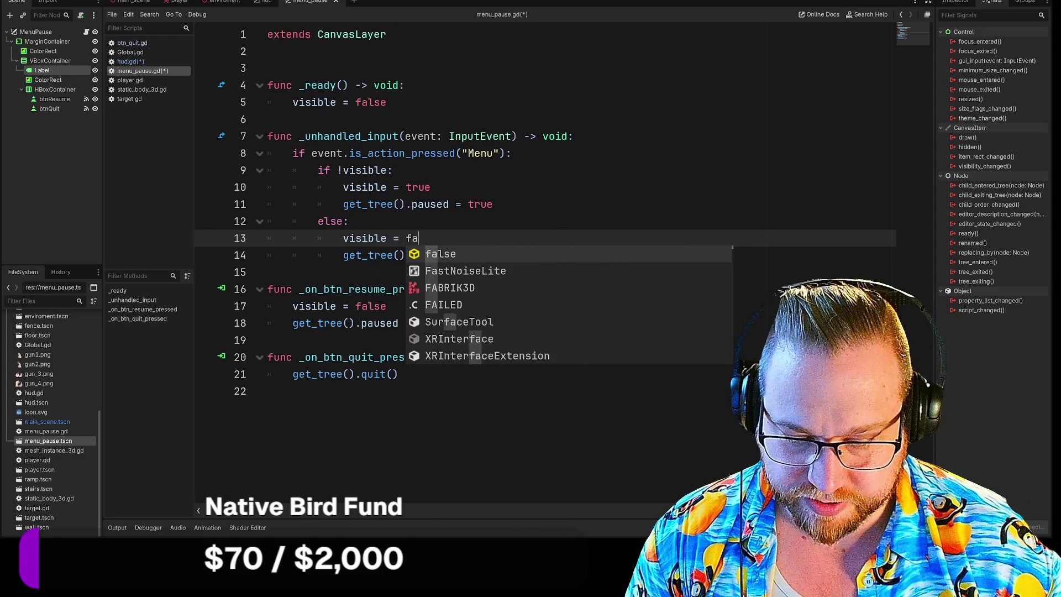
pyautogui.press('Escape')
pyautogui.hotkey('ctrl', 'shift', 'Left')
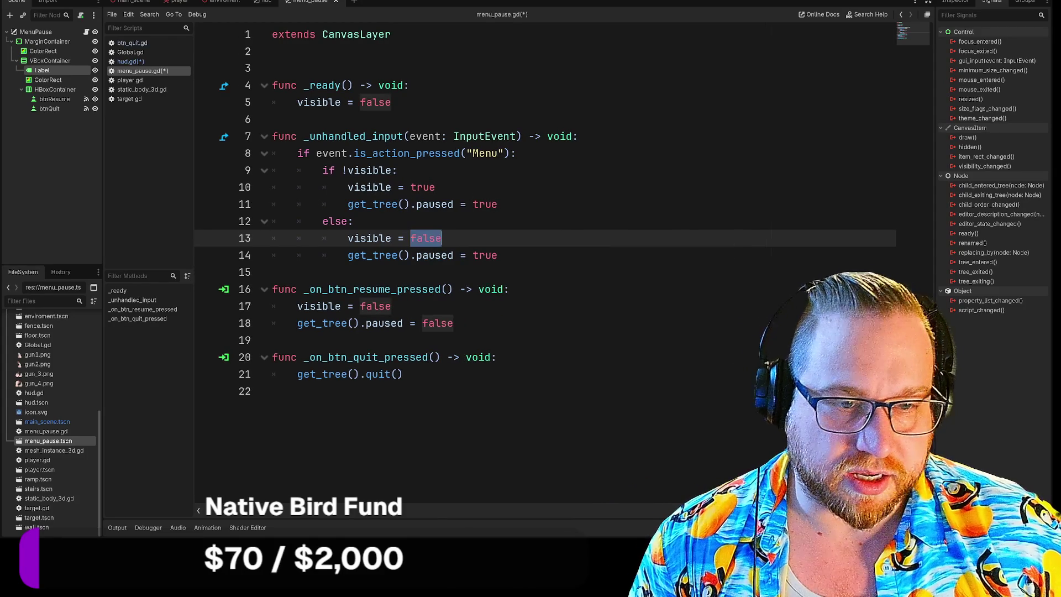
pyautogui.doubleClick(484, 255)
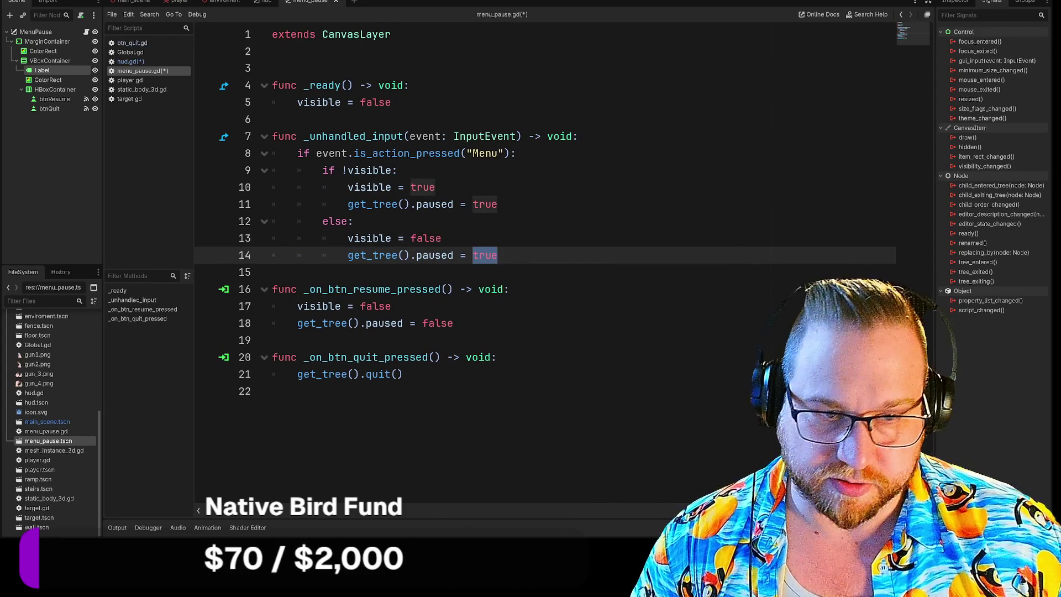
pyautogui.write('false')
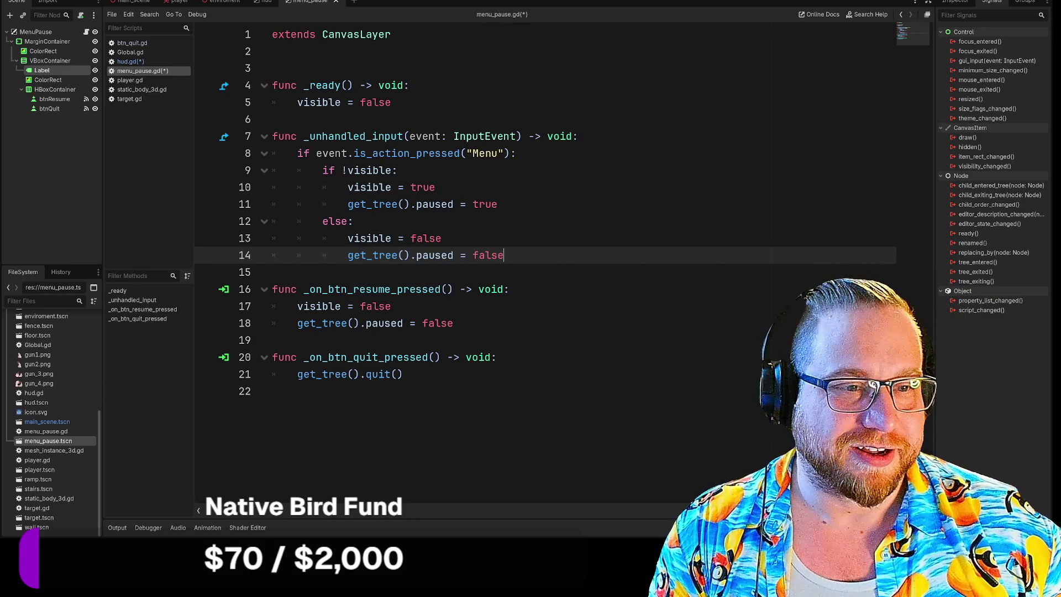
pyautogui.click(272, 272)
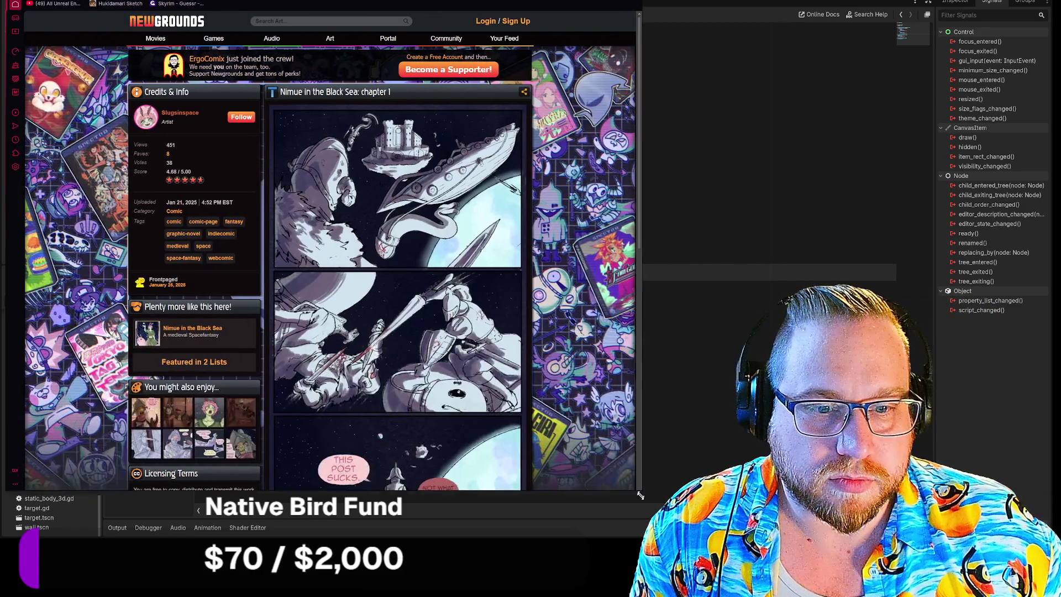
# Step: Open the first page of Nimue in the Black Sea: chapter 1 full-window and zoom in
pyautogui.scroll(-7, 315, 312)
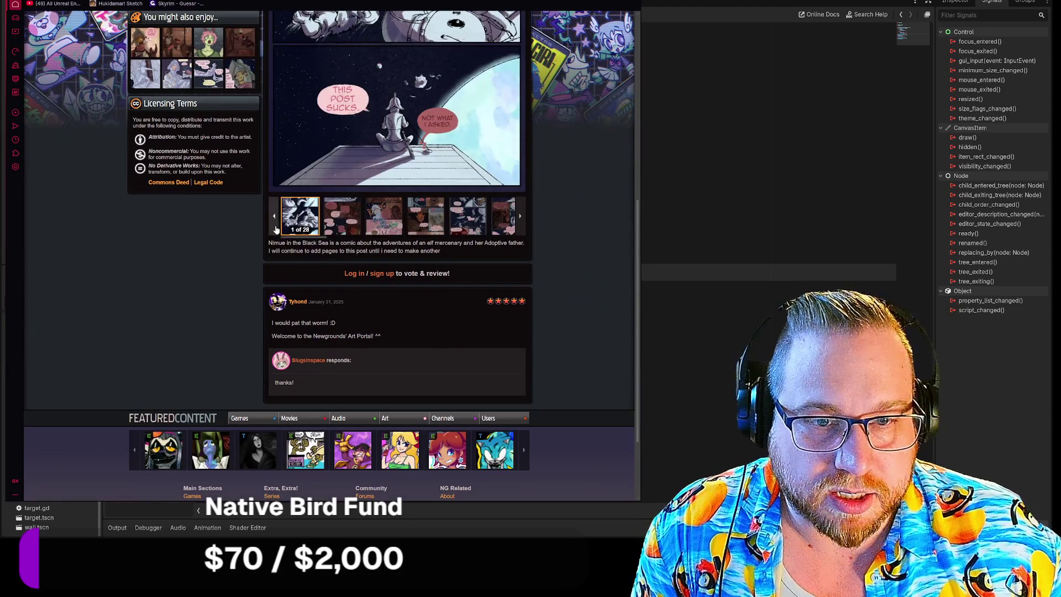
pyautogui.click(351, 215)
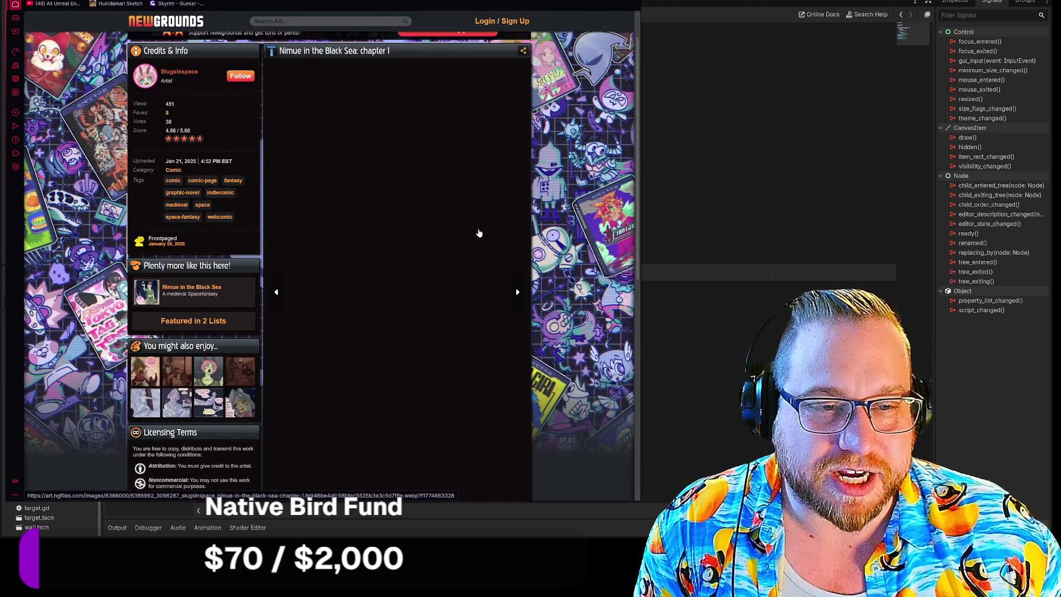
pyautogui.click(428, 173)
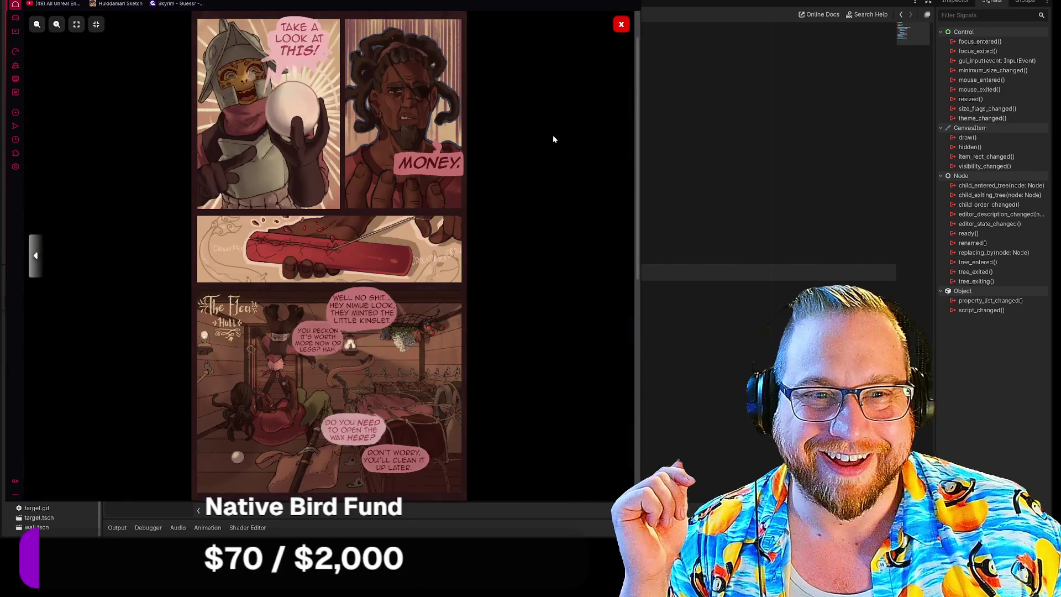
pyautogui.click(53, 24)
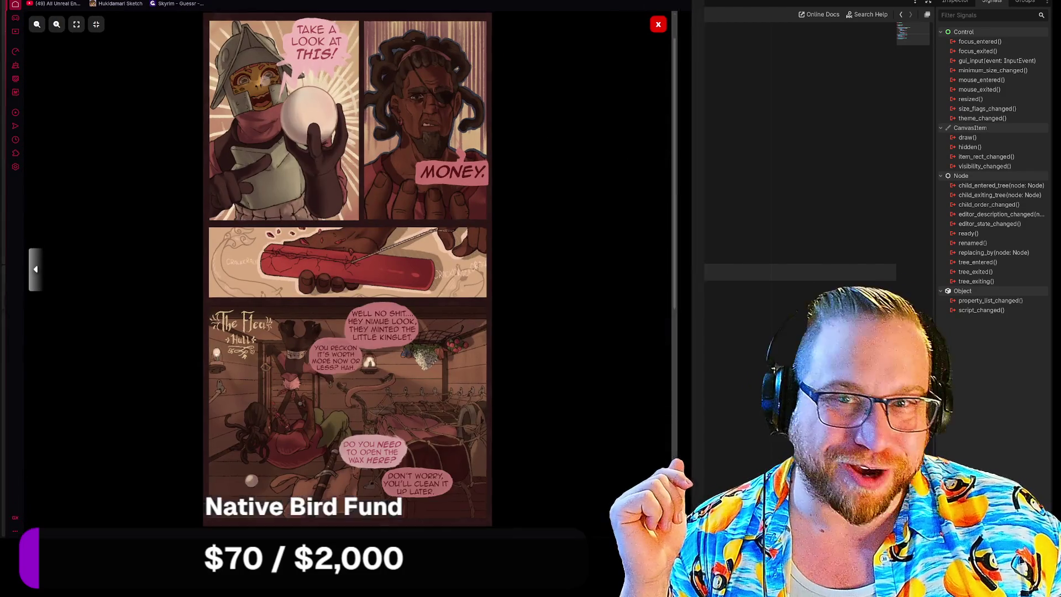
# Step: Scroll around the enlarged comic page to read its panels
pyautogui.scroll(2, 374, 249)
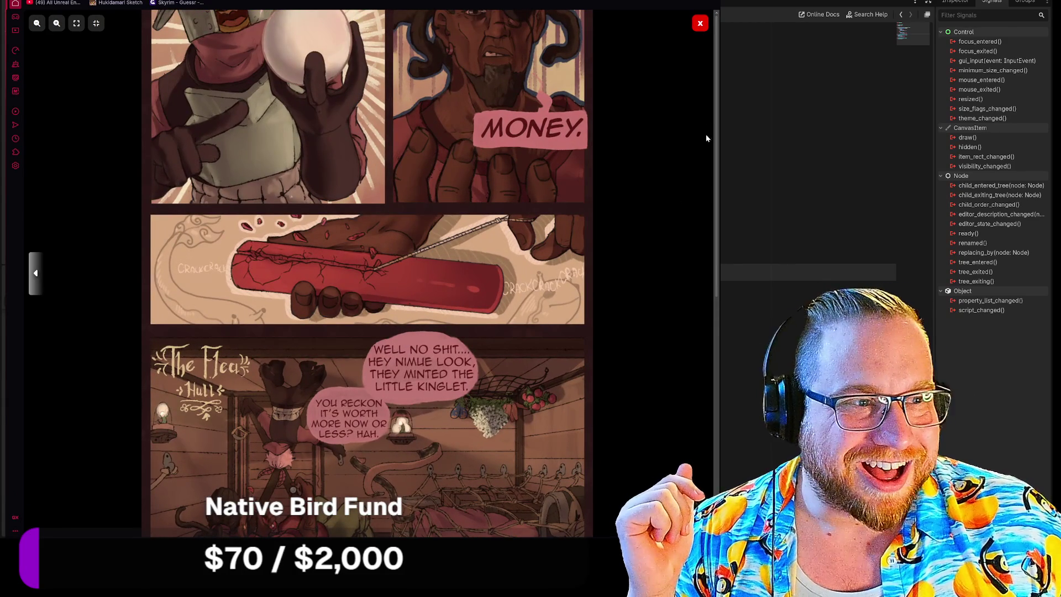
pyautogui.scroll(-3, 471, 191)
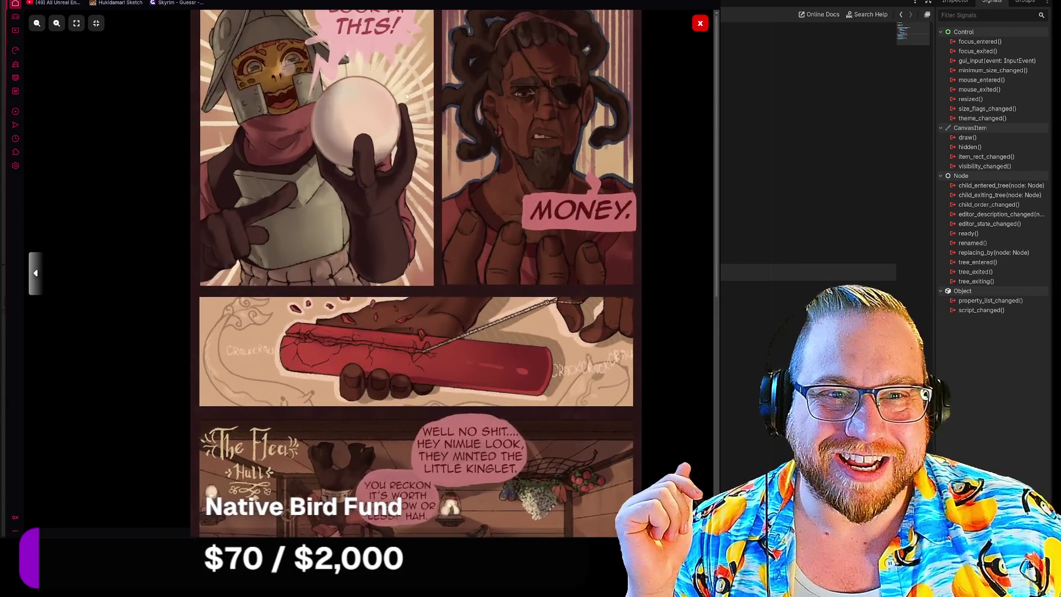
pyautogui.scroll(2, 364, 48)
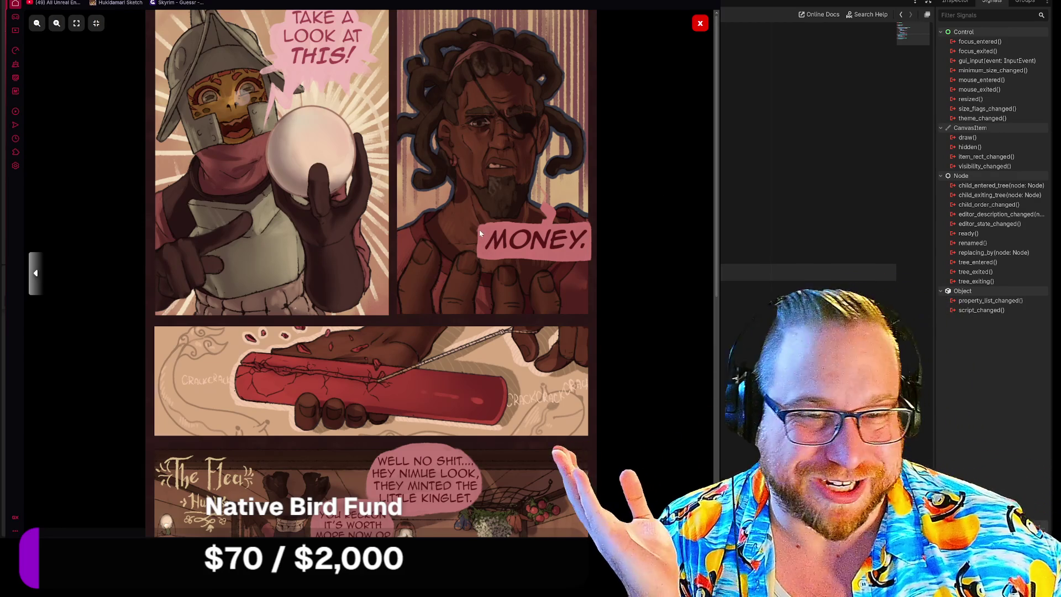
pyautogui.scroll(1, 276, 171)
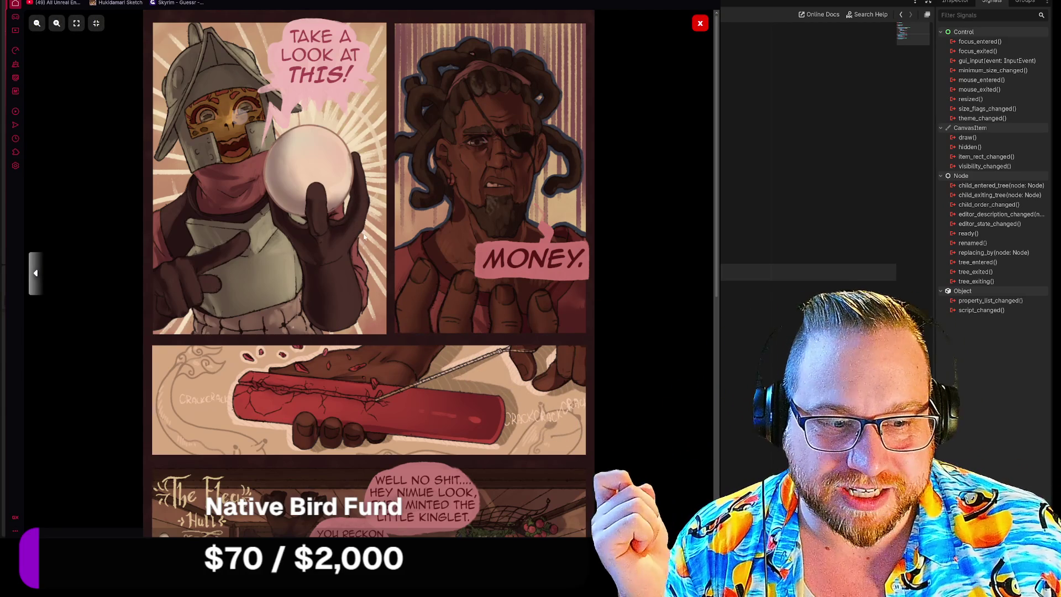
pyautogui.scroll(-3, 364, 301)
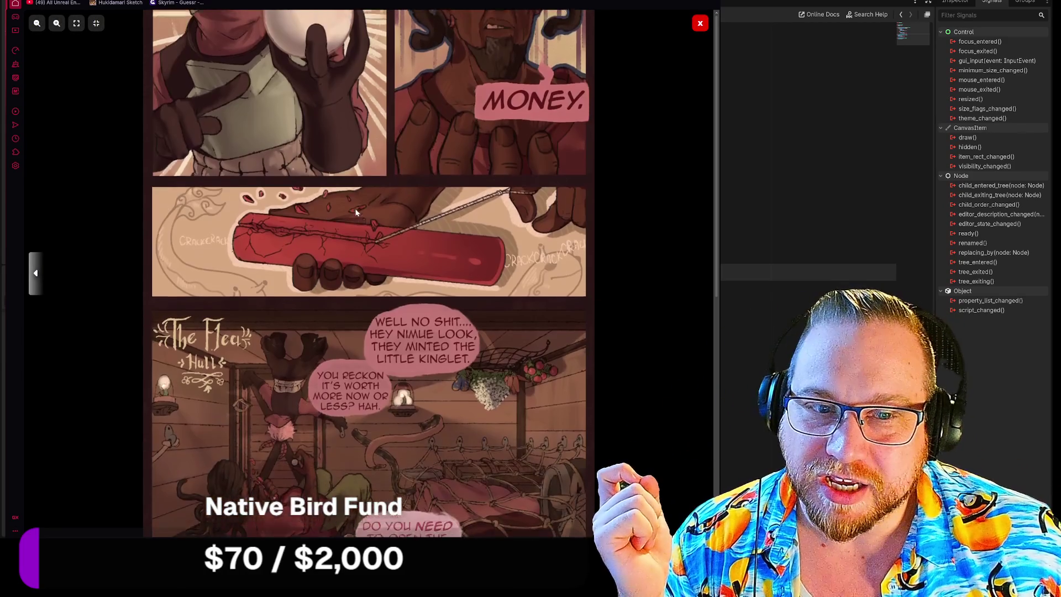
pyautogui.scroll(1, 292, 254)
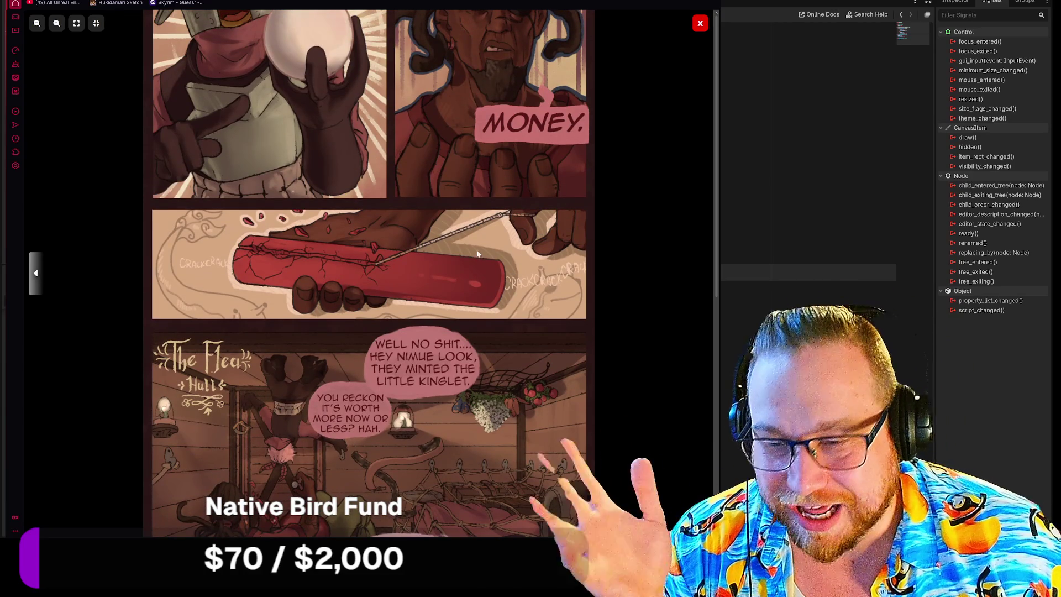
pyautogui.scroll(2, 552, 221)
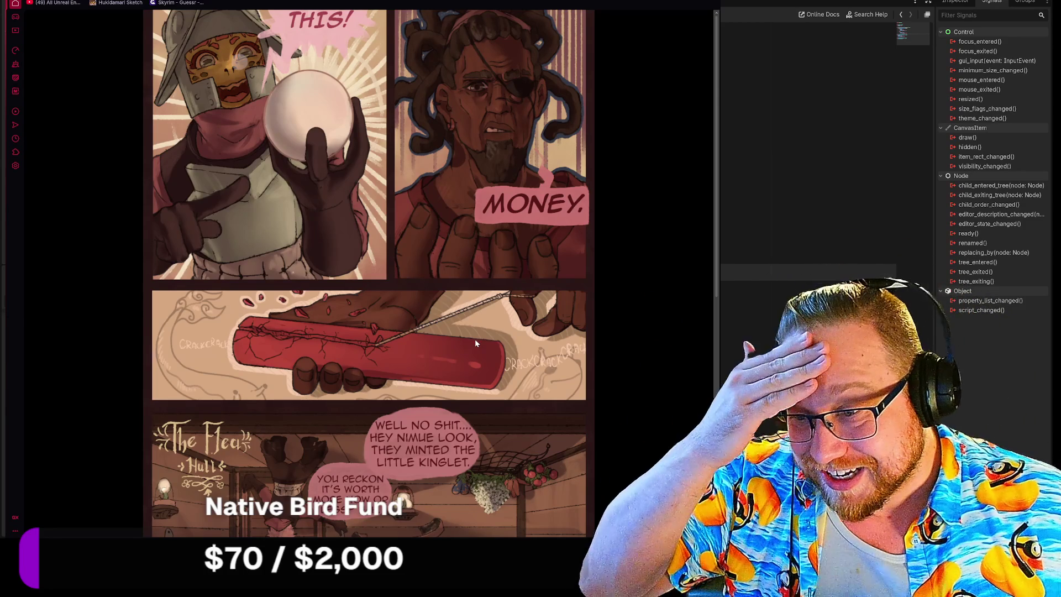
pyautogui.moveTo(482, 345)
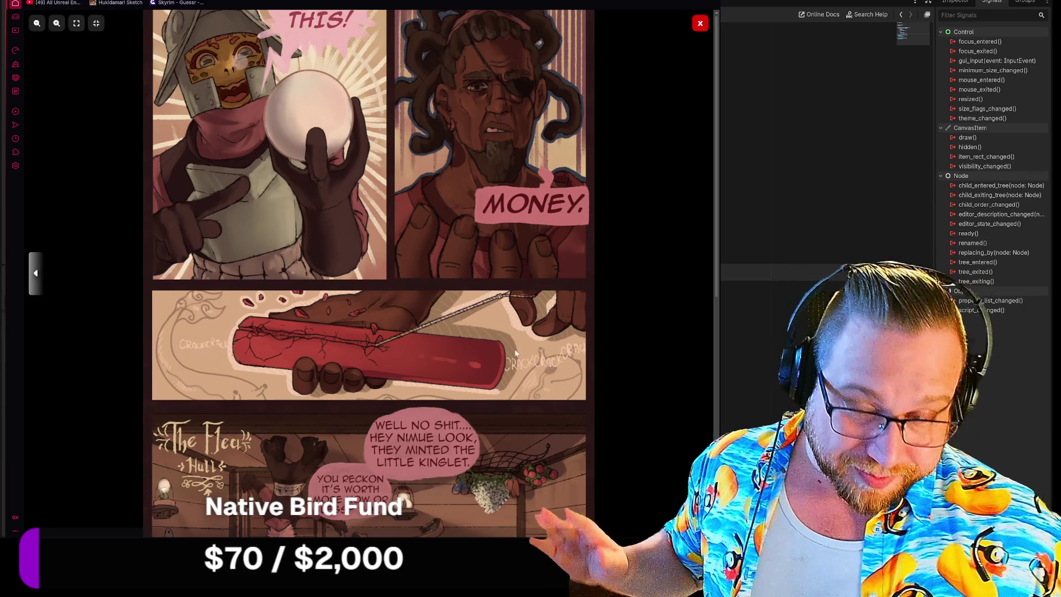
pyautogui.scroll(-2, 496, 347)
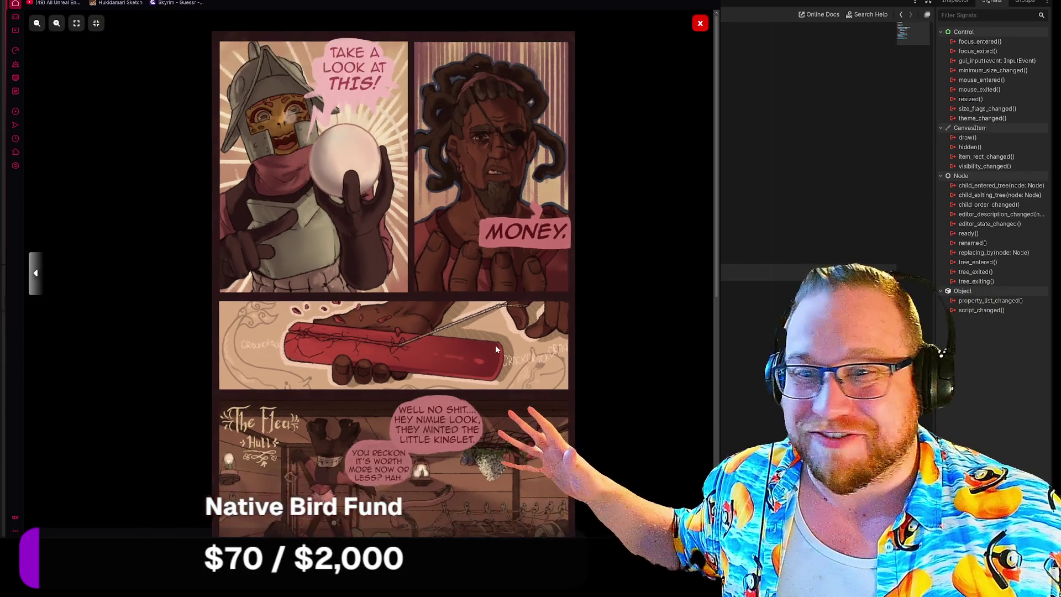
pyautogui.scroll(2, 495, 345)
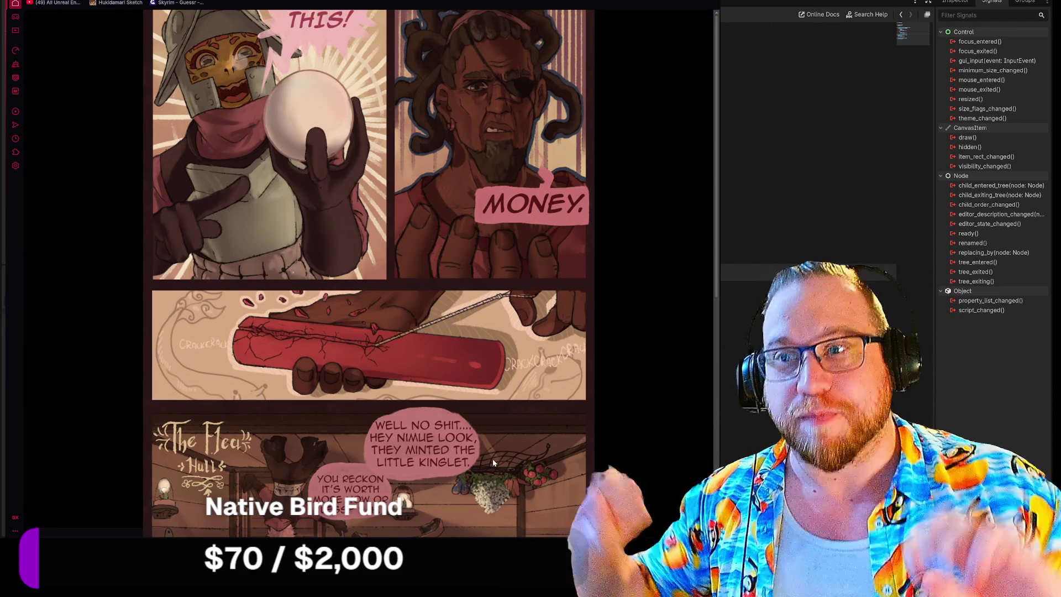
pyautogui.moveTo(545, 496)
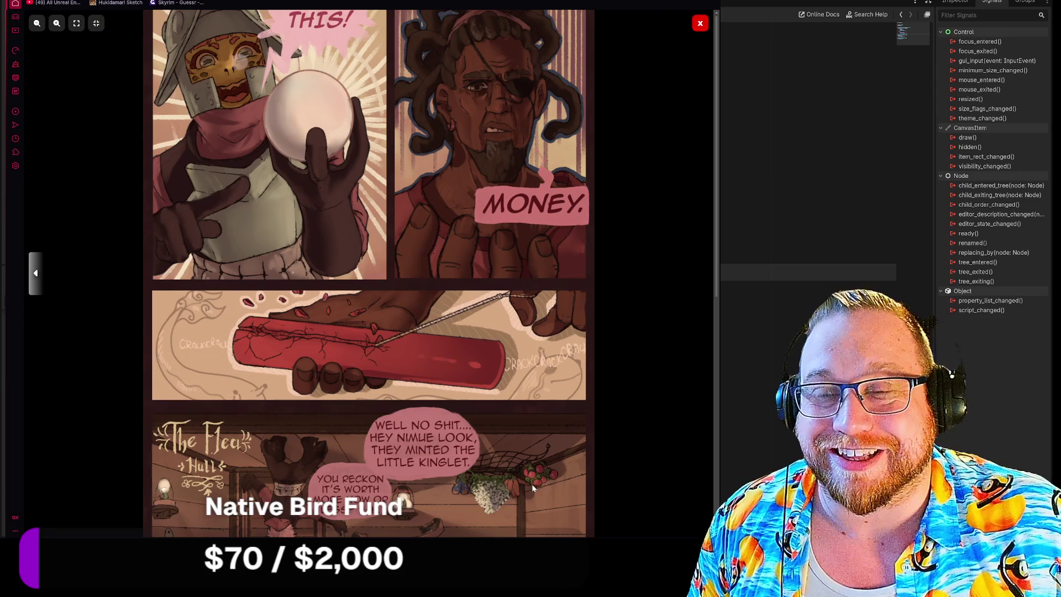
pyautogui.scroll(-4, 526, 489)
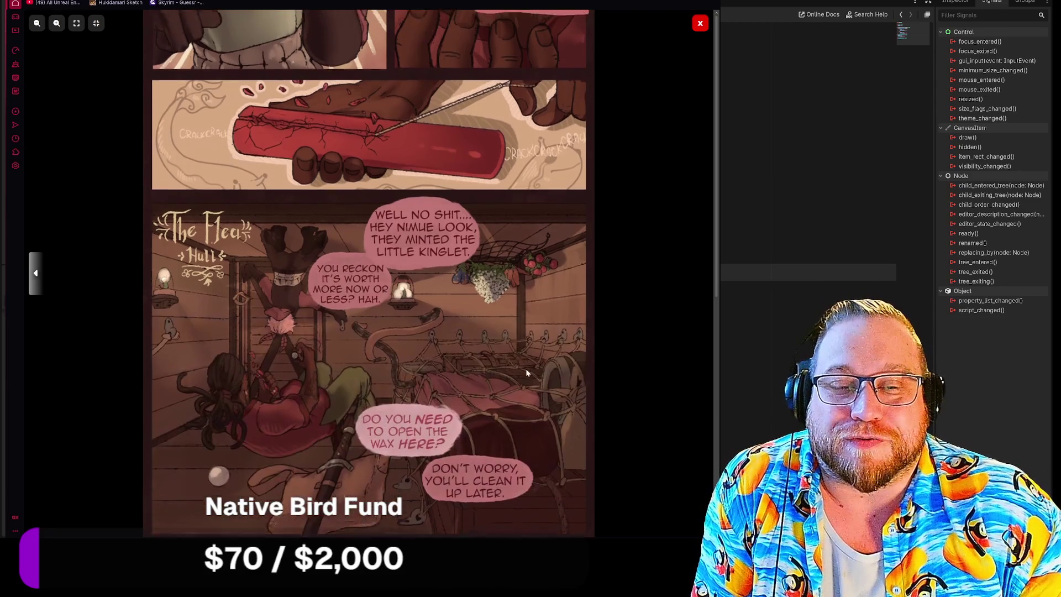
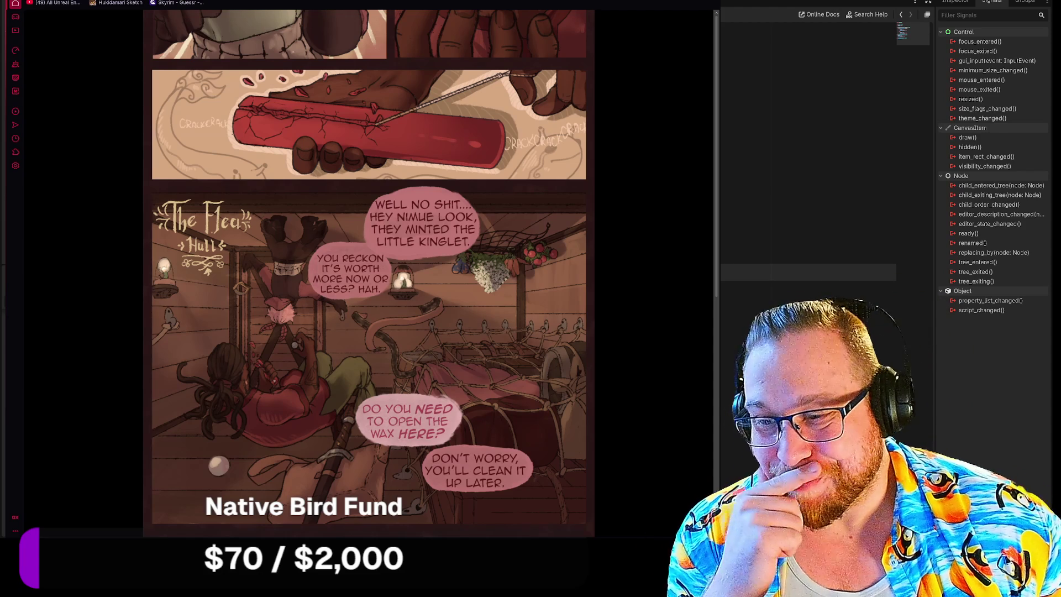
# Step: Close the Nimue comic viewer and step back to the previous comic page
pyautogui.scroll(-5, 680, 78)
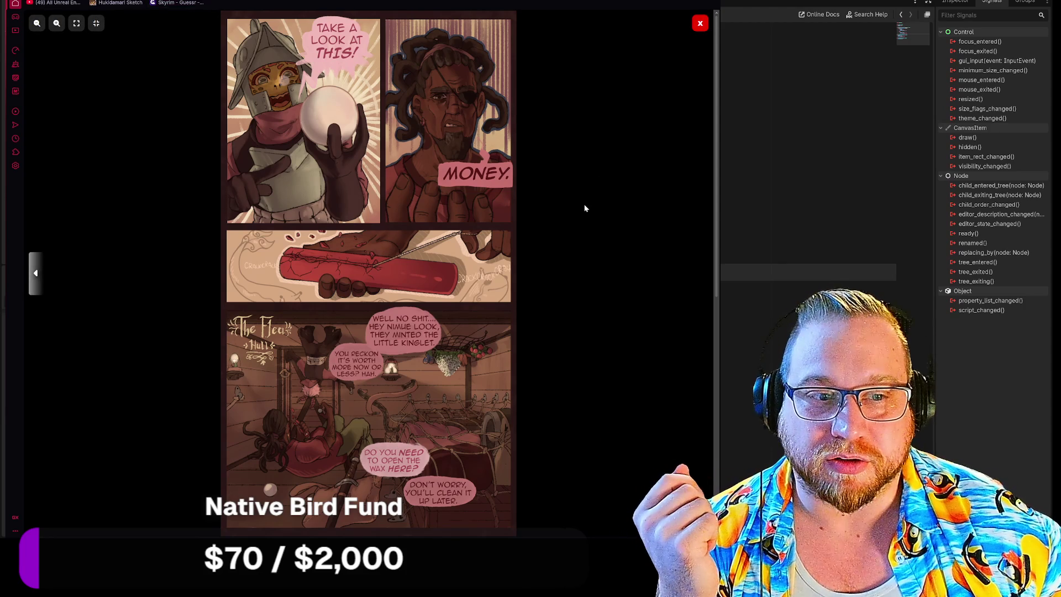
pyautogui.click(601, 230)
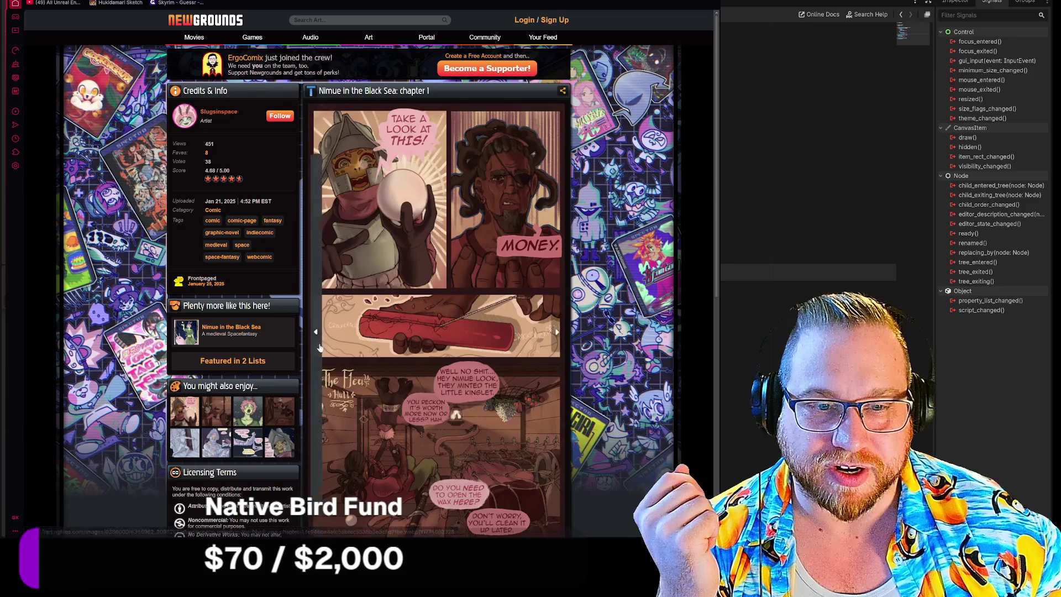
pyautogui.click(317, 333)
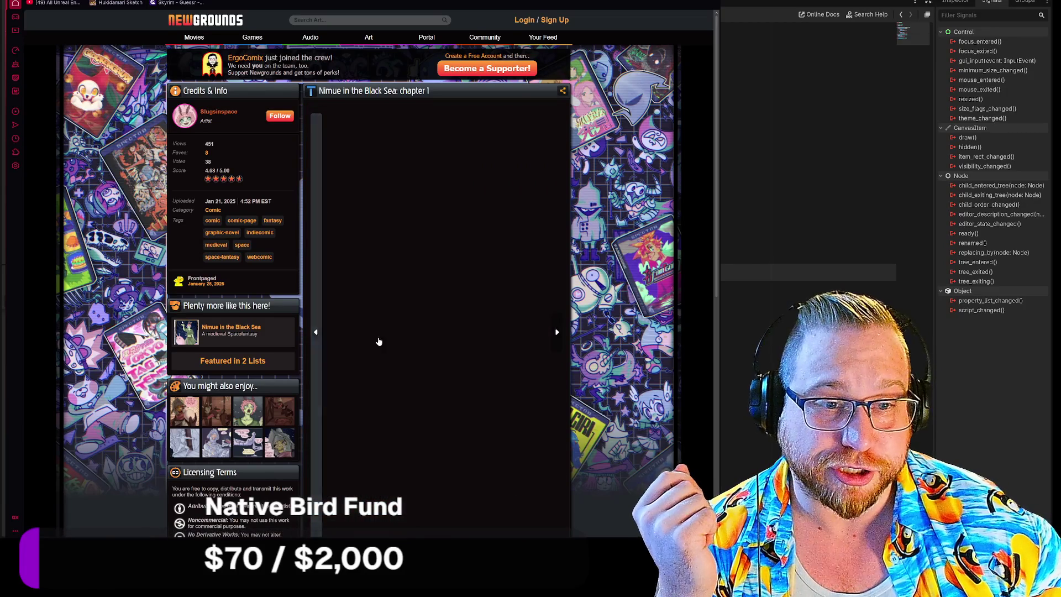
pyautogui.scroll(-4, 330, 338)
# Step: Page the thumbnail carousel back five times and open the page with the white creature in space
pyautogui.click(313, 381)
pyautogui.click(314, 381)
pyautogui.click(313, 381)
pyautogui.click(313, 381)
pyautogui.click(313, 381)
pyautogui.click(313, 381)
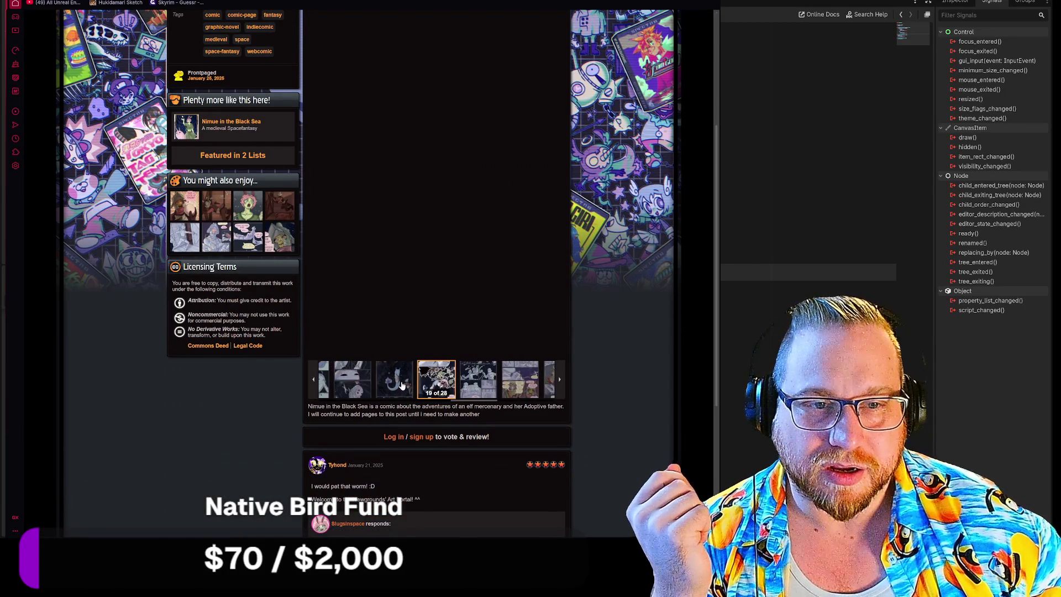
pyautogui.click(443, 320)
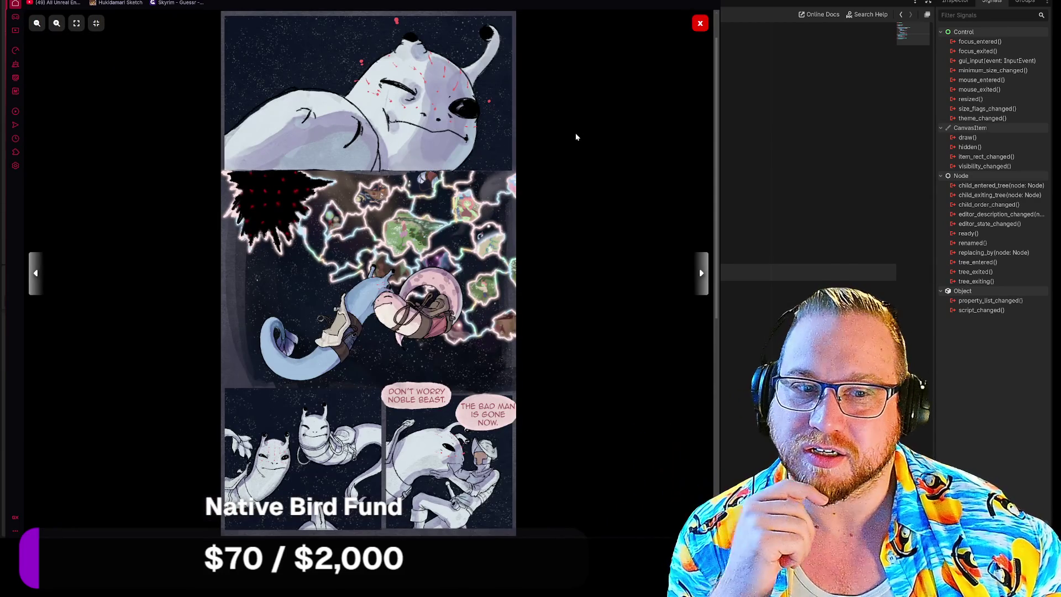
# Step: Pan and zoom across the comic page's speech bubbles, then return to Godot's menu_pause.gd script
pyautogui.scroll(2, 403, 115)
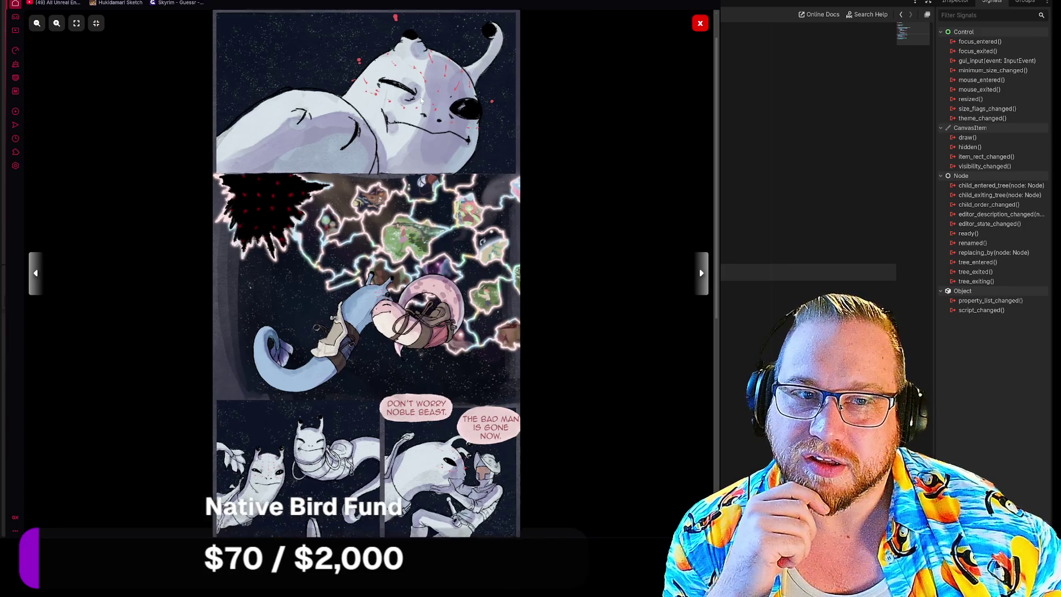
pyautogui.moveTo(404, 116); pyautogui.dragTo(408, 157)
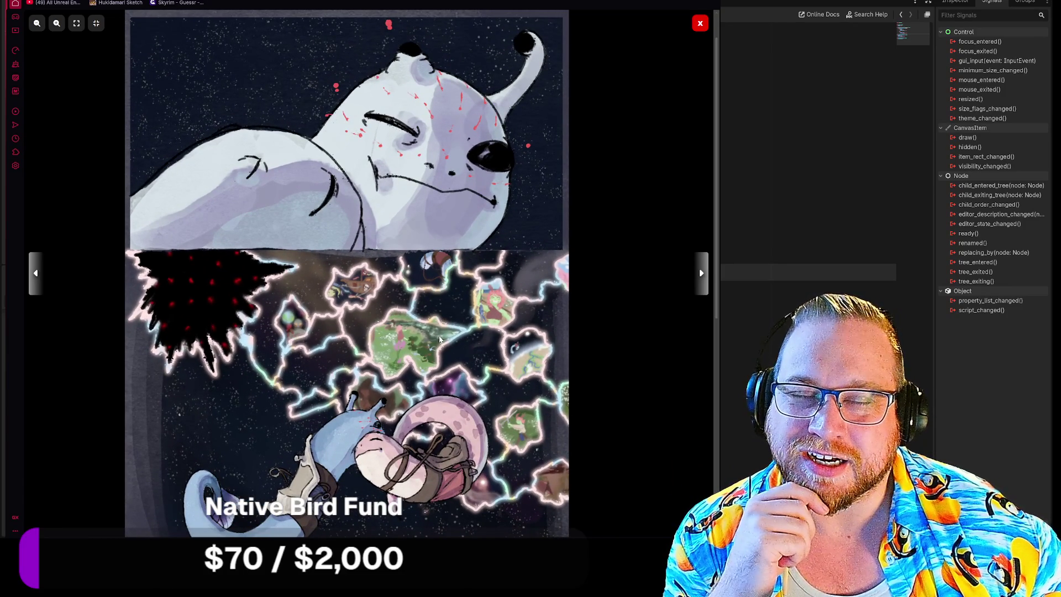
pyautogui.moveTo(453, 387); pyautogui.dragTo(439, 343)
pyautogui.scroll(-3, 440, 344)
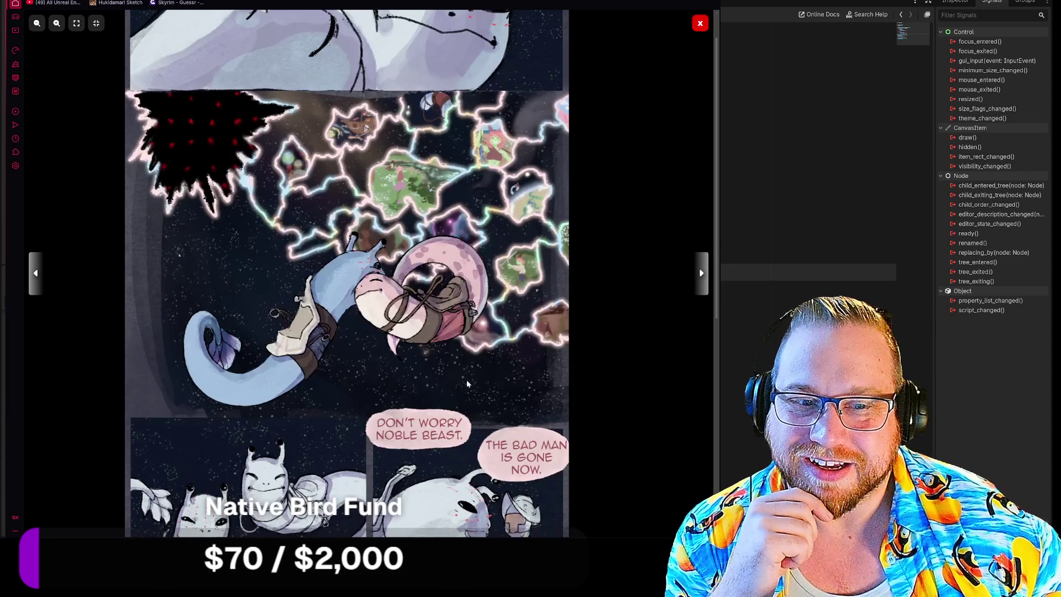
pyautogui.scroll(-3, 446, 336)
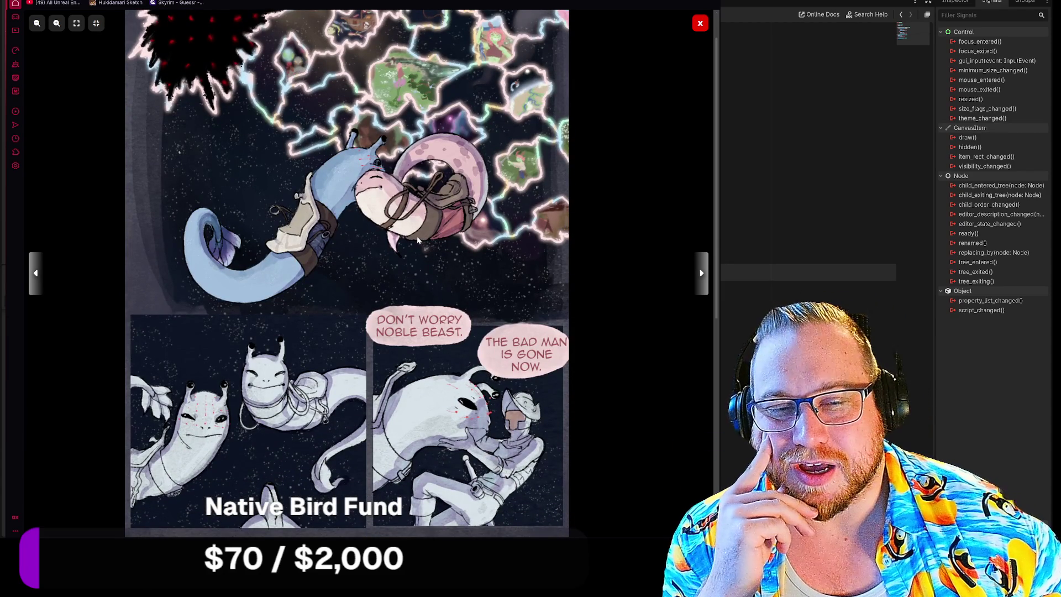
pyautogui.scroll(5, 415, 238)
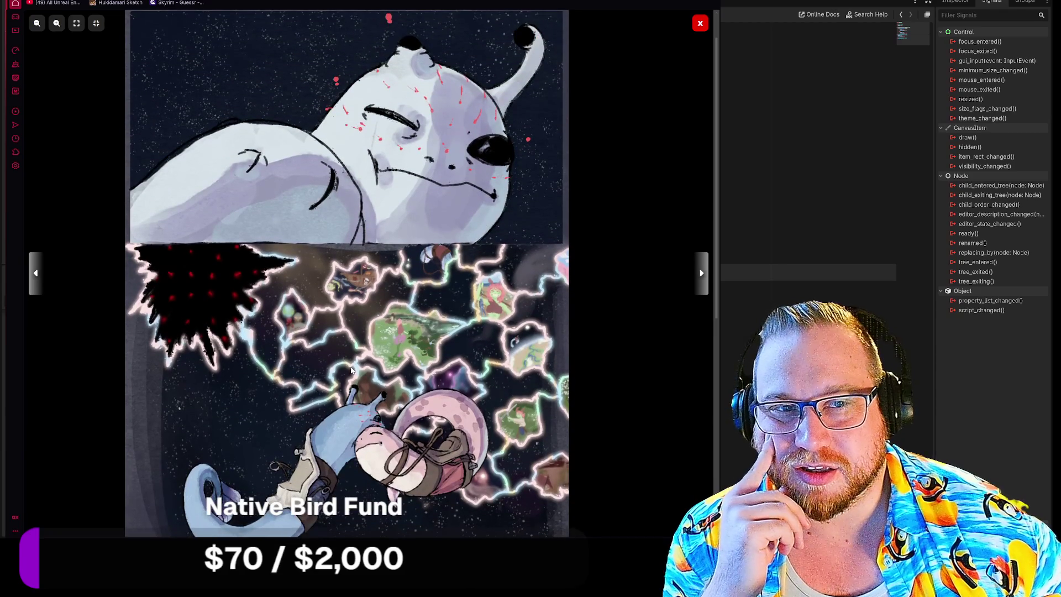
pyautogui.scroll(-1, 349, 365)
pyautogui.scroll(1, 349, 353)
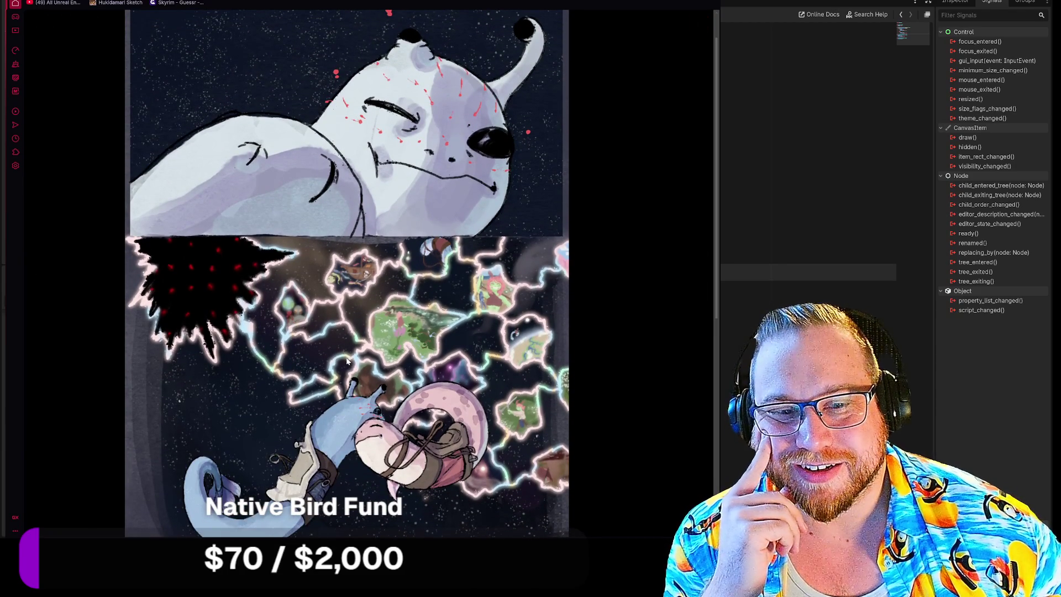
pyautogui.scroll(-1, 347, 359)
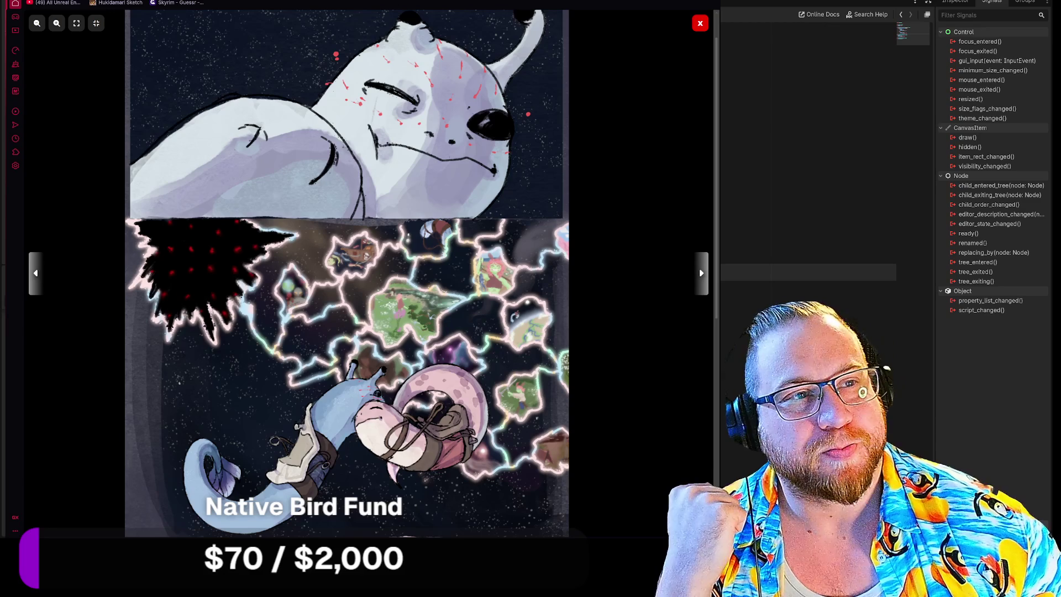
pyautogui.hotkey('alt', 'Tab')
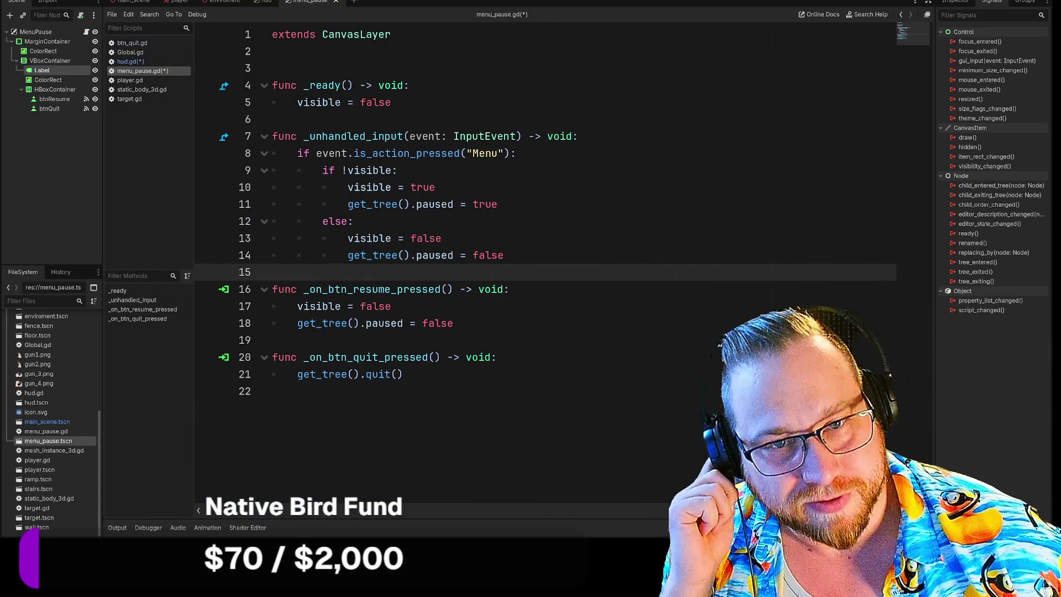
# Step: Save the menu_pause.gd and hud.gd scripts from the script list
pyautogui.click(442, 238)
pyautogui.click(436, 187)
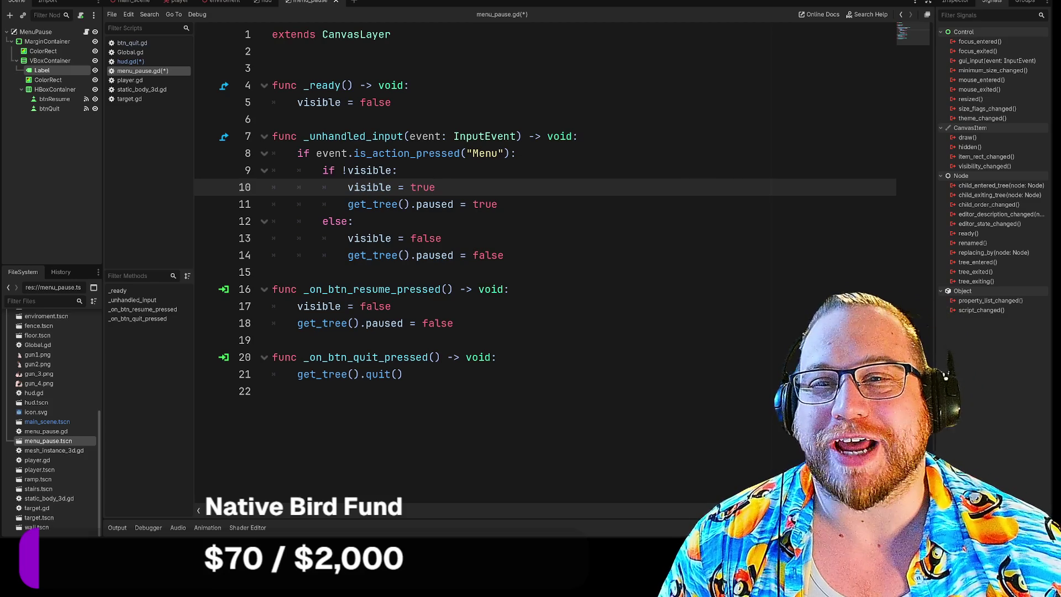
pyautogui.rightClick(130, 80)
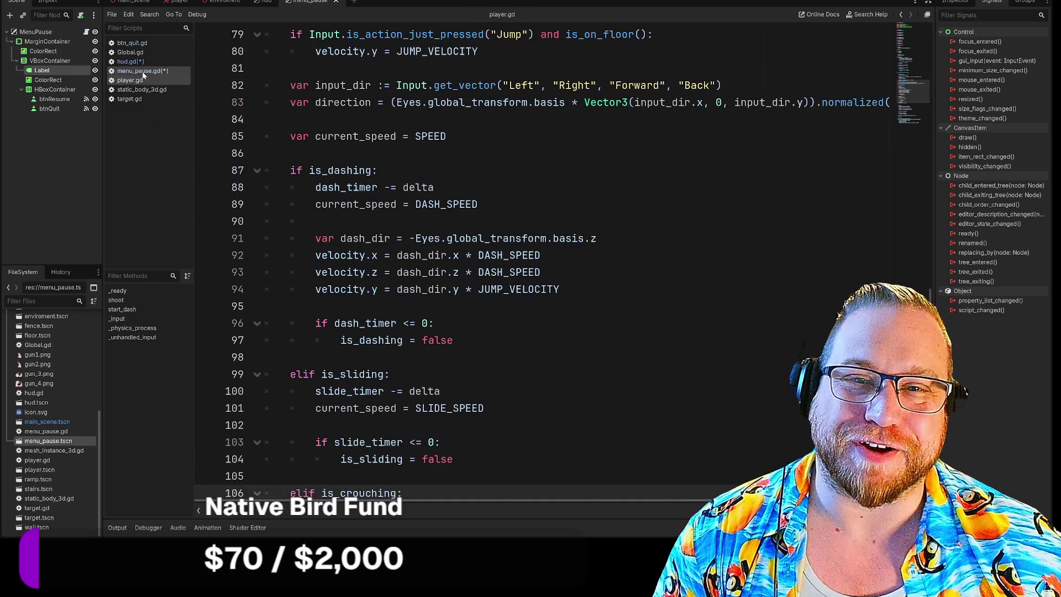
pyautogui.rightClick(144, 72)
pyautogui.click(160, 81)
pyautogui.rightClick(159, 62)
pyautogui.click(161, 72)
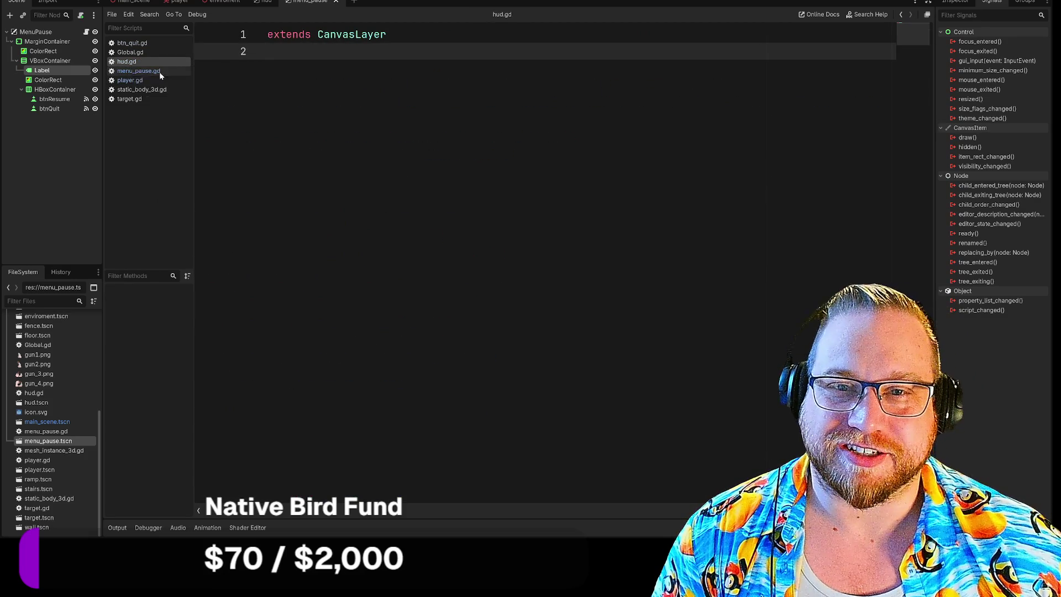
pyautogui.click(143, 72)
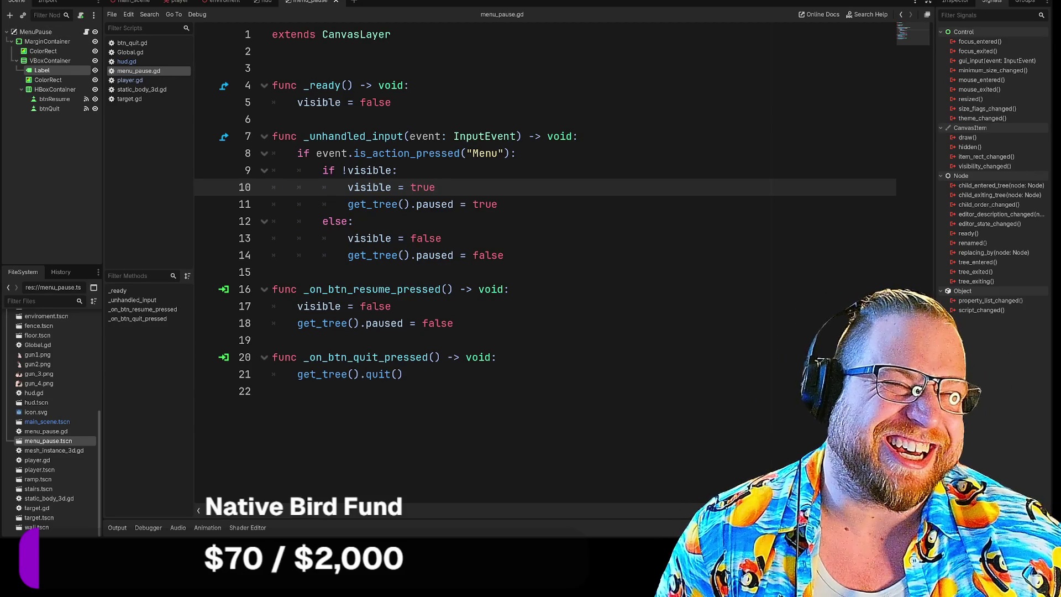
# Step: Look through the main_scene, player, hud and enviroment scene tabs, then run the project with F5
pyautogui.click(135, 1)
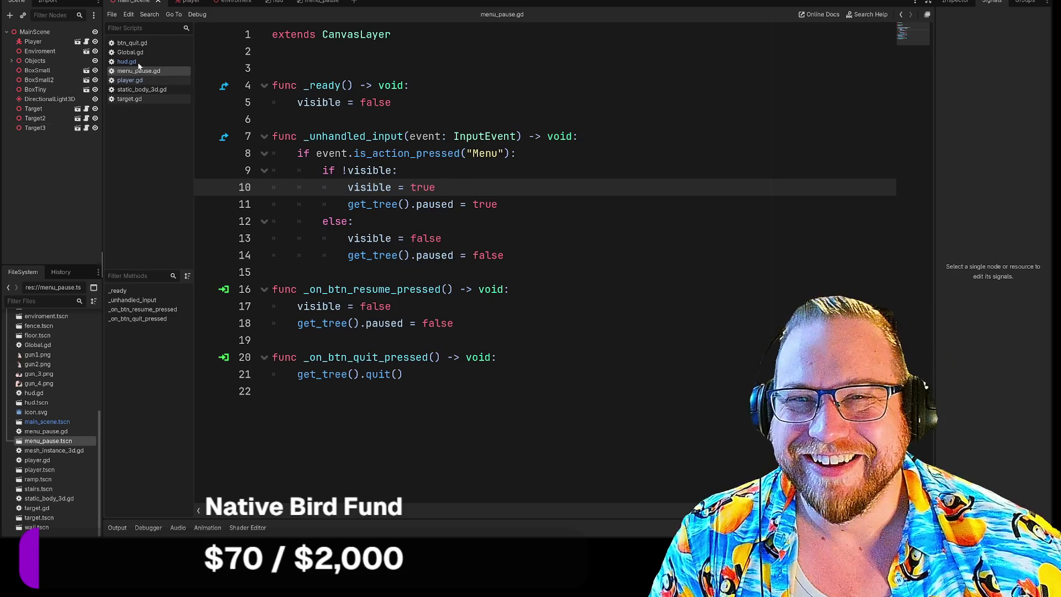
pyautogui.click(180, 2)
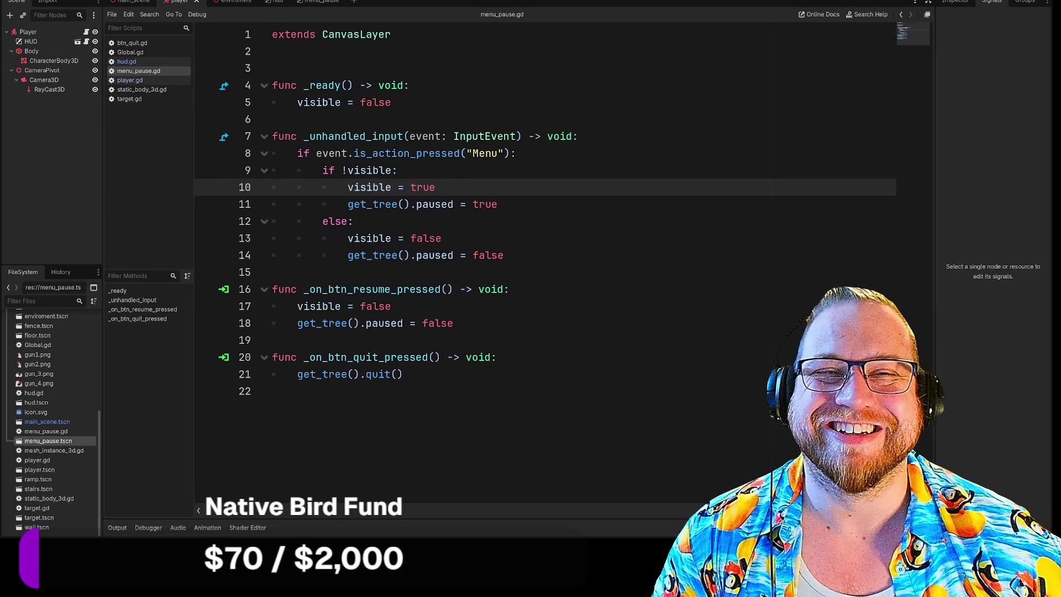
pyautogui.click(267, 1)
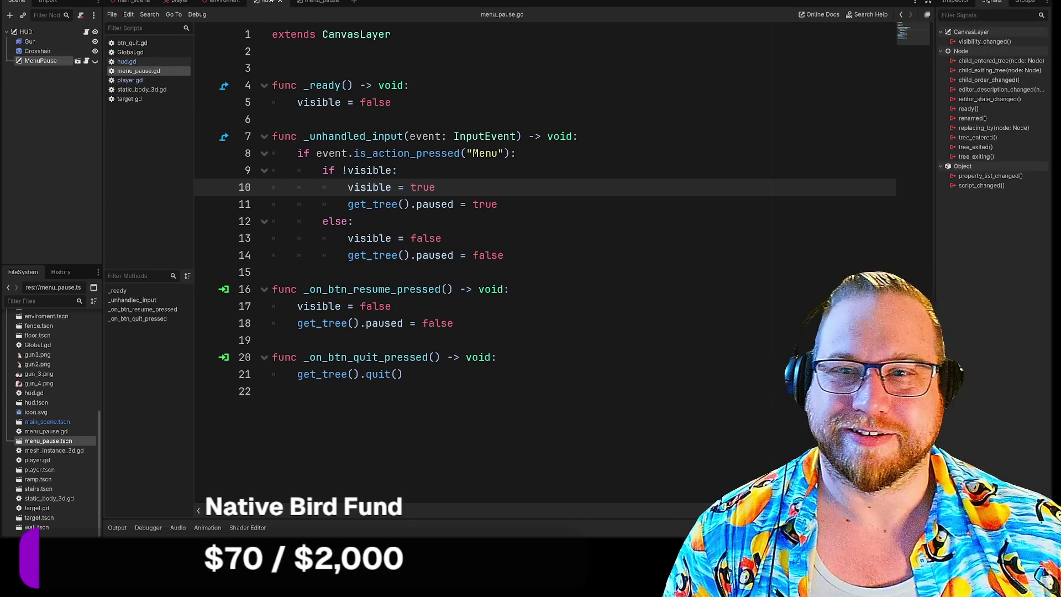
pyautogui.click(218, 1)
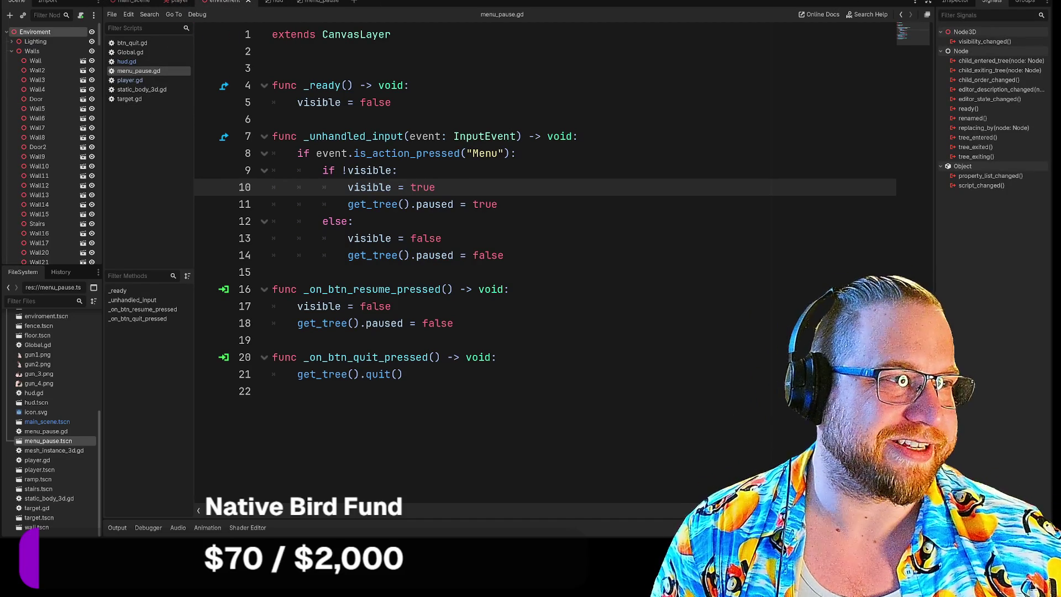
pyautogui.press('F5')
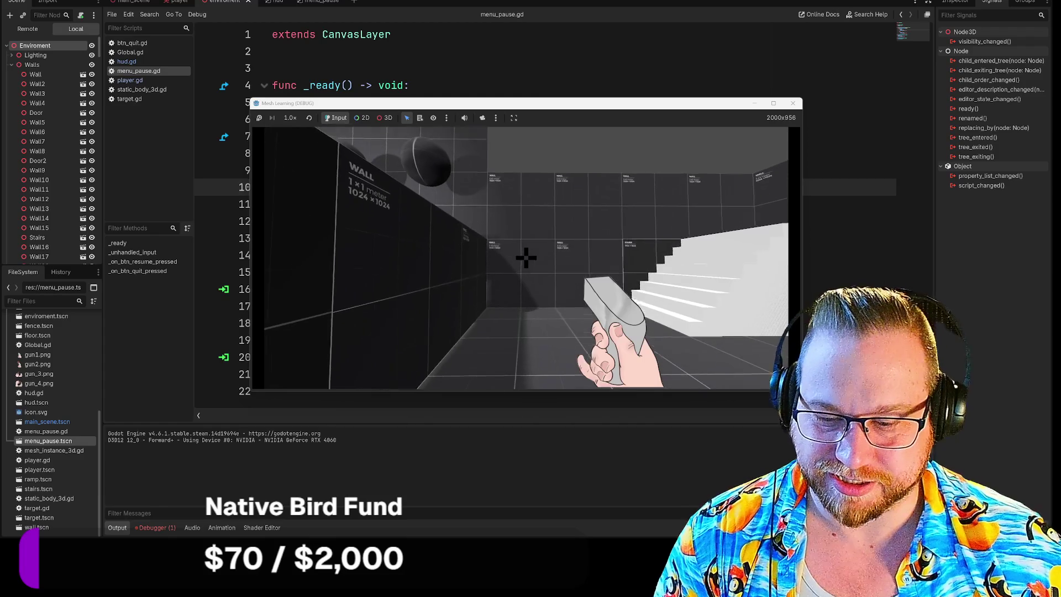
# Step: Move and enlarge the game window, toggle the PAUSED menu with Esc three times, then close it
pyautogui.moveTo(597, 104)
pyautogui.mouseDown()
pyautogui.moveTo(413, 72)
pyautogui.moveTo(390, 16)
pyautogui.mouseUp()
pyautogui.moveTo(593, 300)
pyautogui.mouseDown()
pyautogui.moveTo(646, 369)
pyautogui.moveTo(771, 458)
pyautogui.mouseUp()
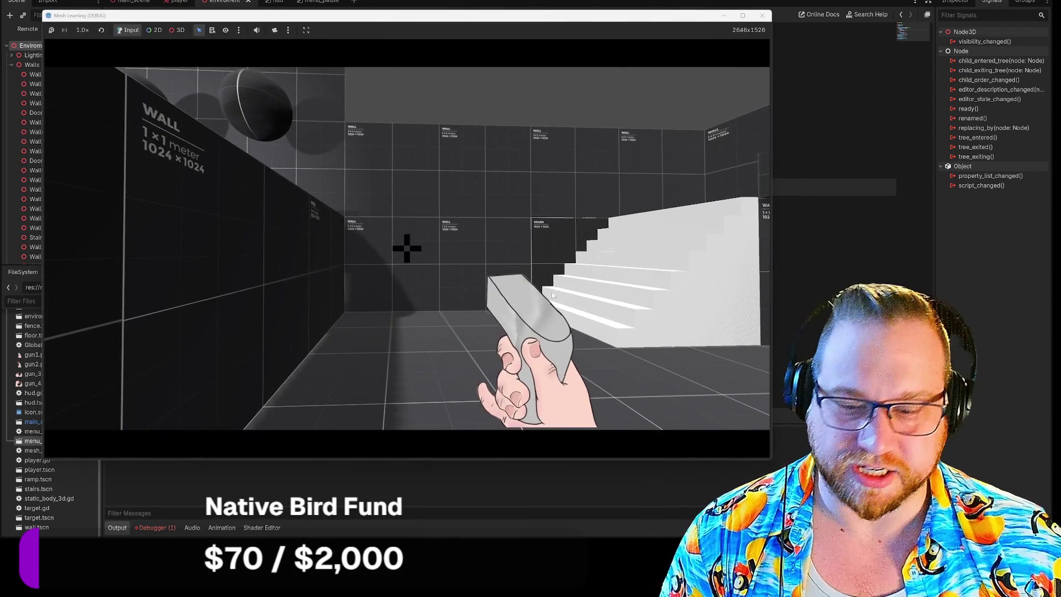
pyautogui.press('Escape')
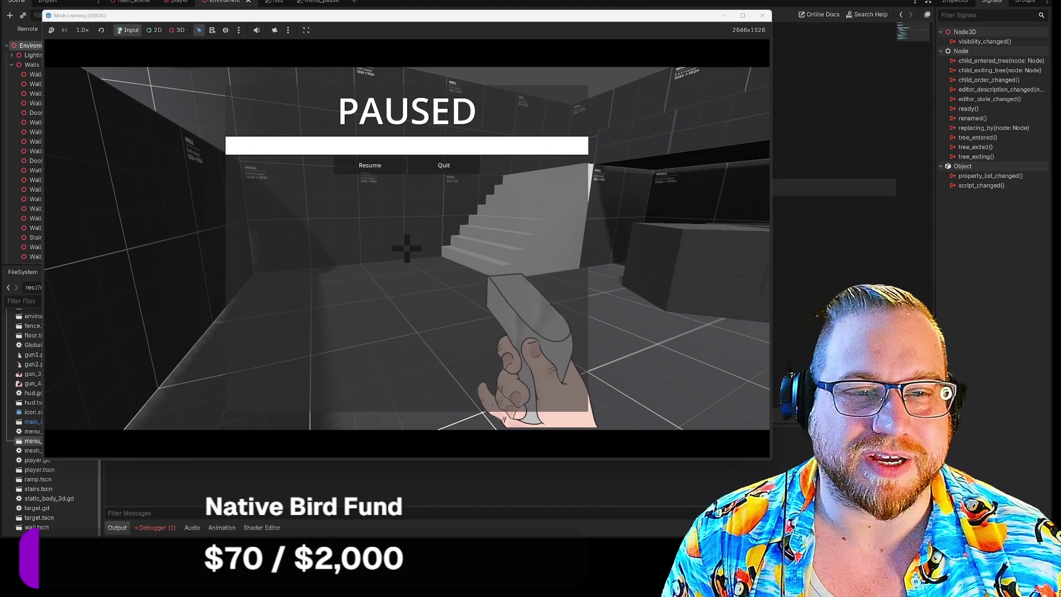
pyautogui.press('Escape')
pyautogui.press('Escape')
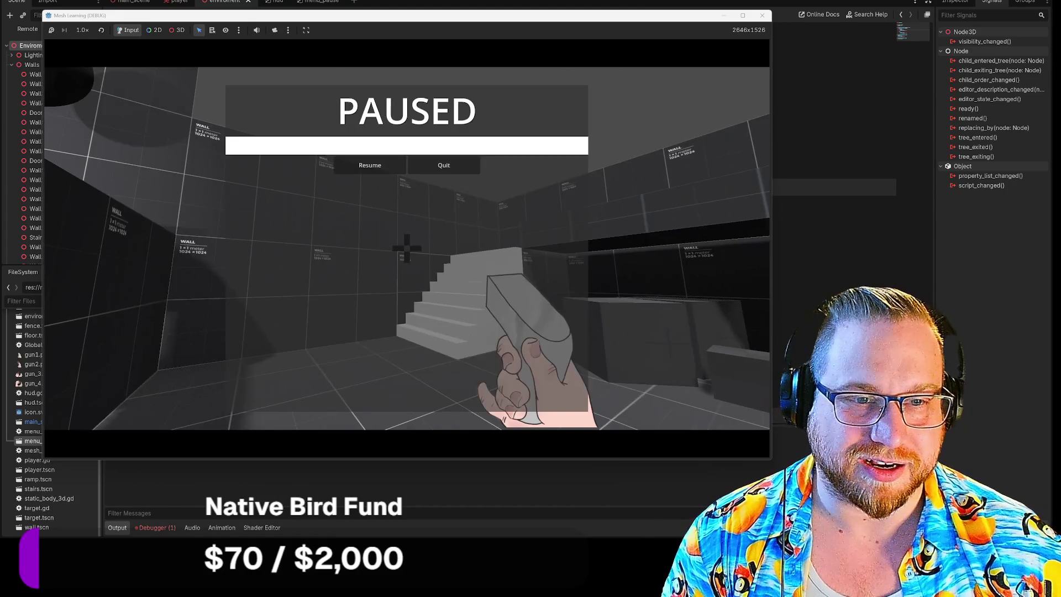
pyautogui.press('Escape')
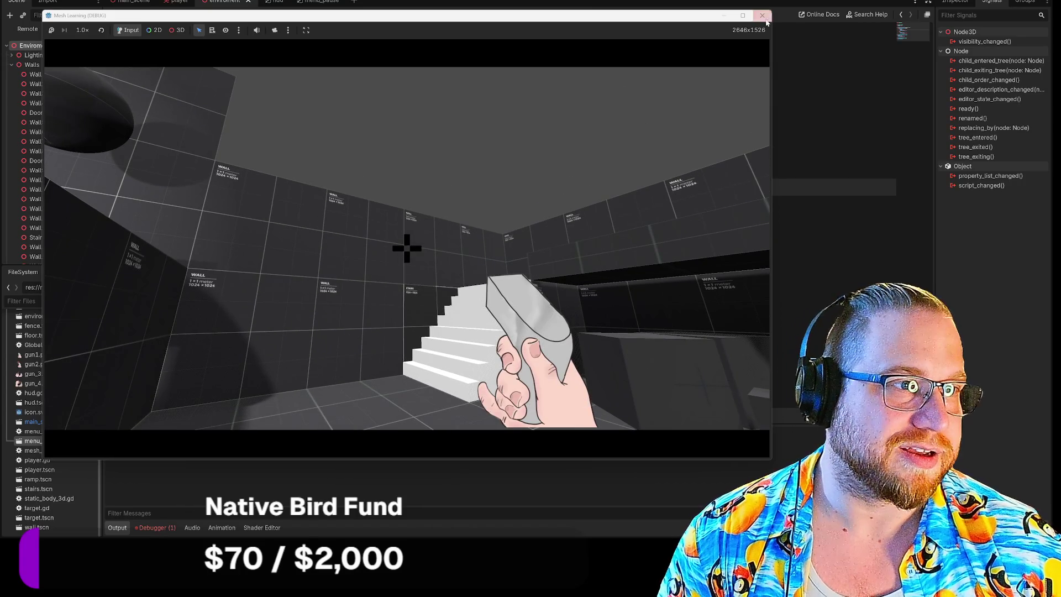
pyautogui.click(763, 15)
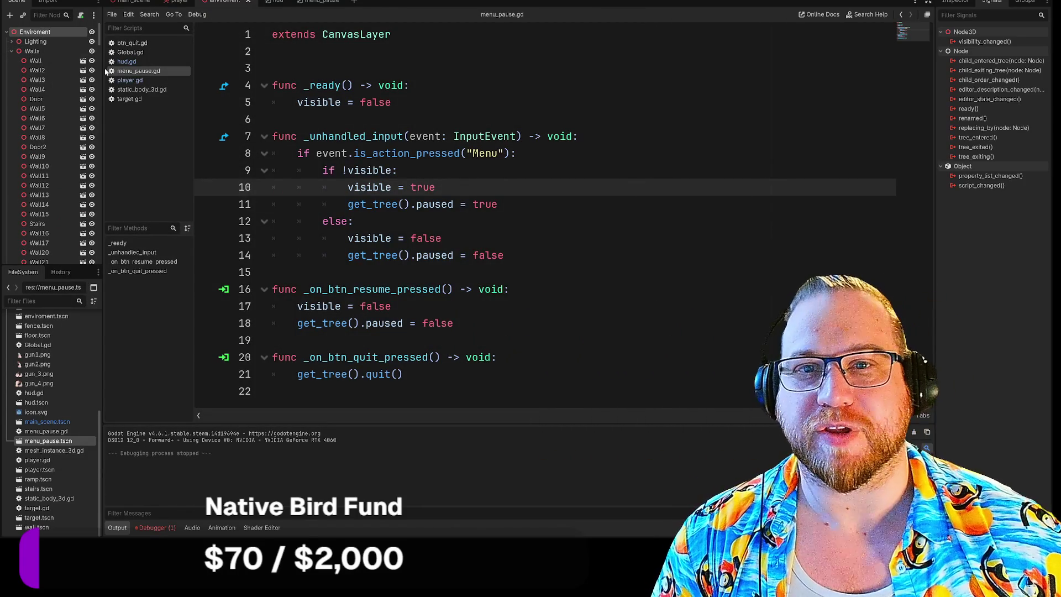
# Step: Open player.gd and select its mouse-mode toggle lines 53–56 to copy
pyautogui.click(178, 2)
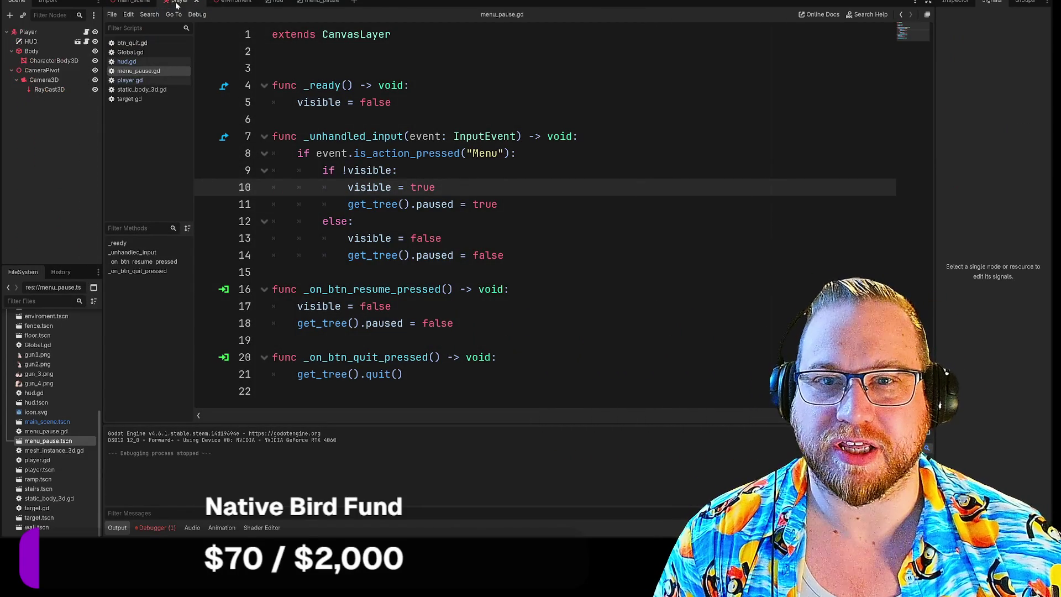
pyautogui.click(76, 33)
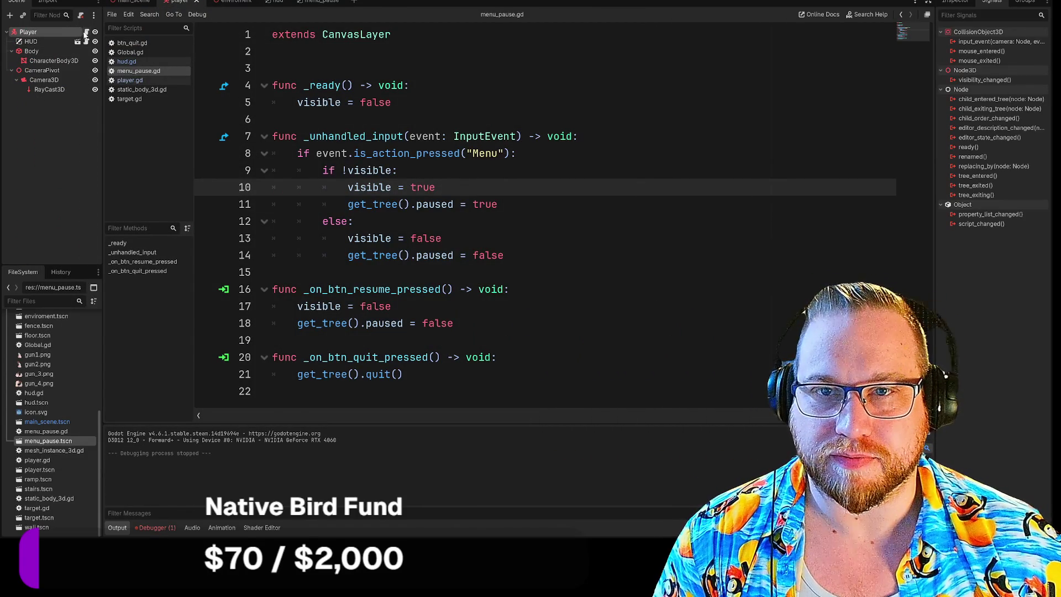
pyautogui.click(87, 32)
pyautogui.scroll(6, 547, 215)
pyautogui.scroll(4, 547, 216)
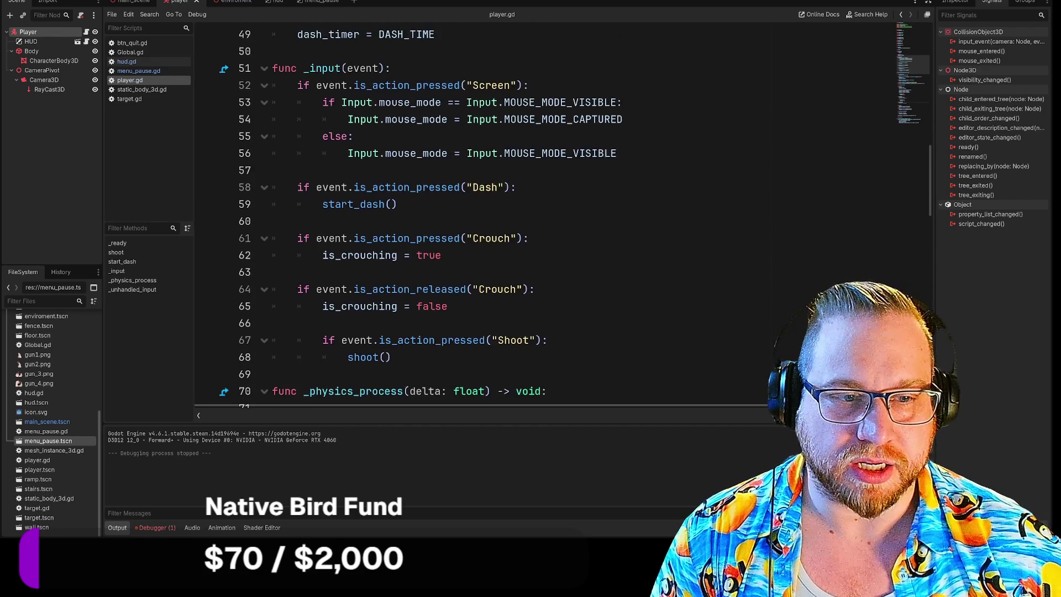
pyautogui.scroll(4, 547, 215)
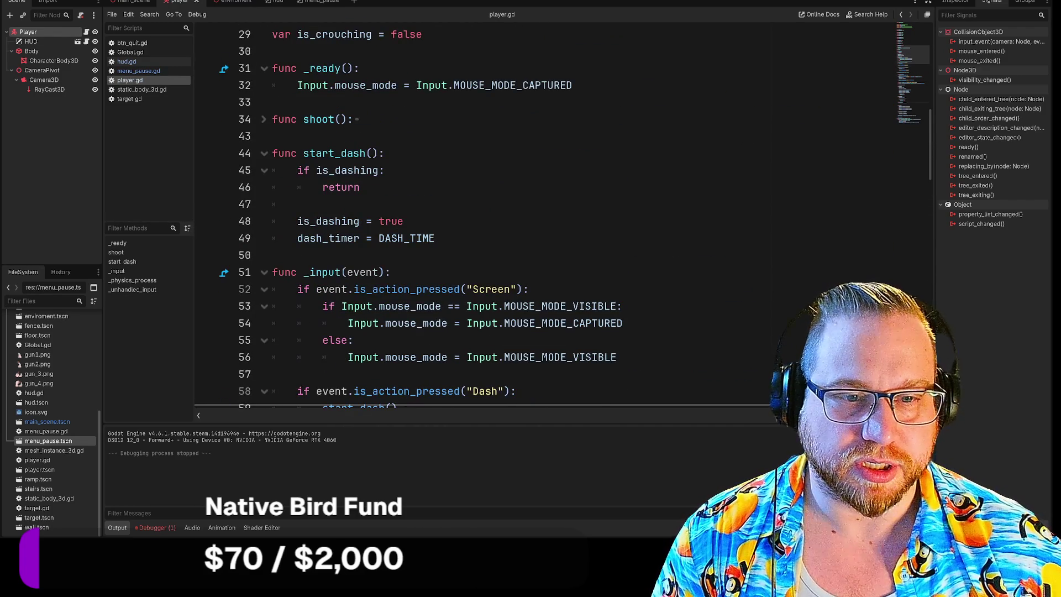
pyautogui.scroll(-2, 547, 215)
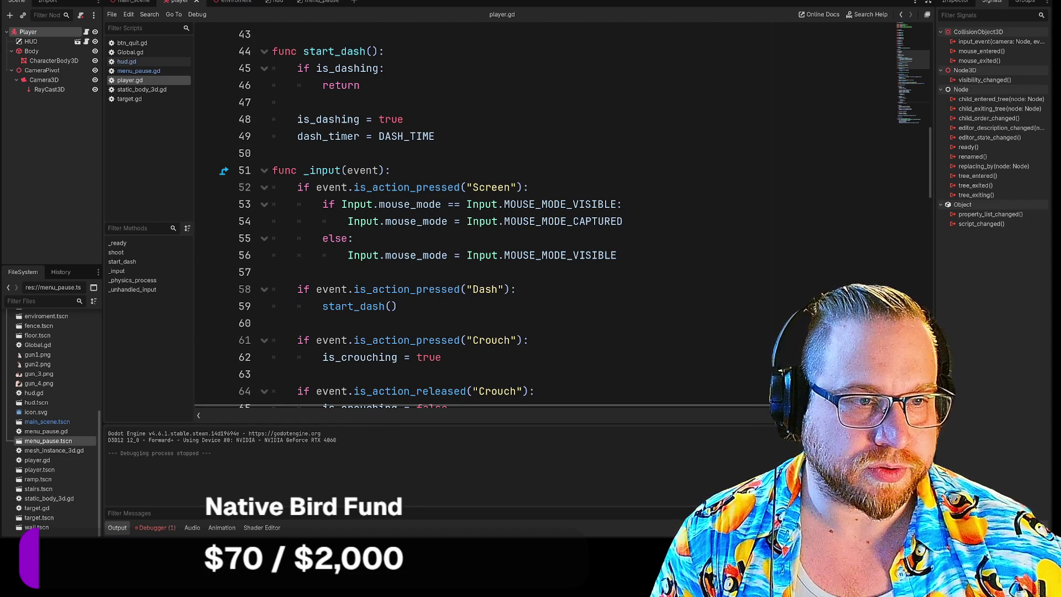
pyautogui.moveTo(617, 255)
pyautogui.mouseDown()
pyautogui.moveTo(325, 238)
pyautogui.moveTo(323, 204)
pyautogui.mouseUp()
pyautogui.hotkey('ctrl', 'c')
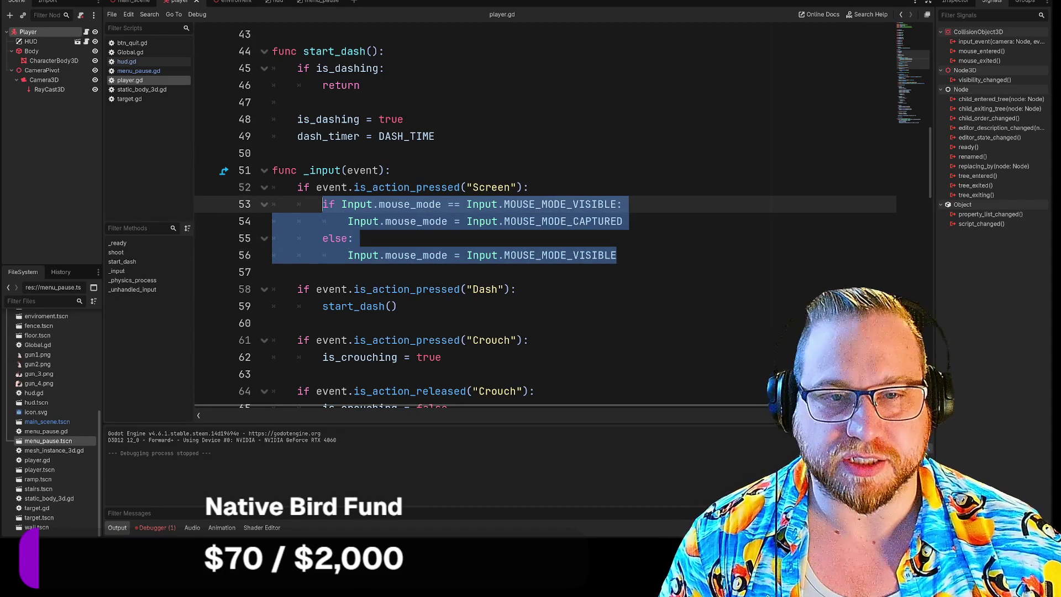
# Step: Paste the copied mouse-mode if/else block below the Menu handler in menu_pause.gd
pyautogui.click(312, 1)
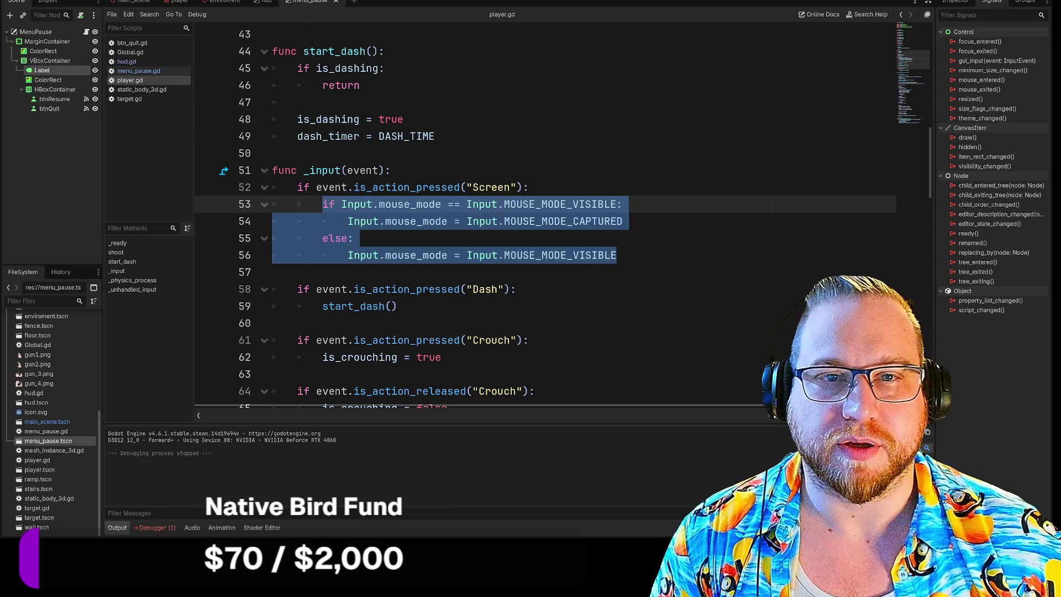
pyautogui.click(138, 71)
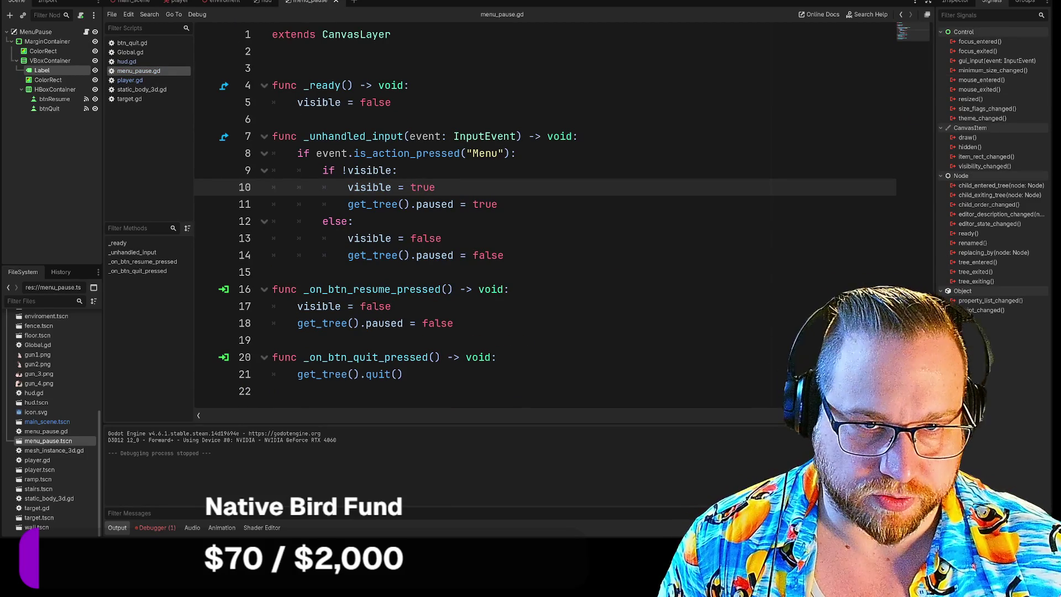
pyautogui.click(272, 271)
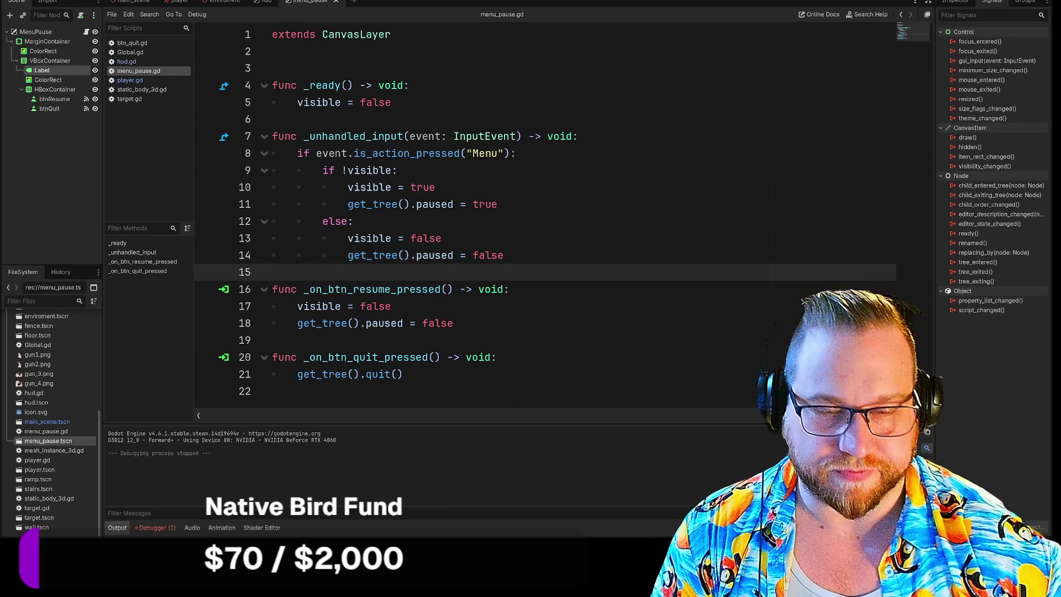
pyautogui.press('Return')
pyautogui.press('Return')
pyautogui.press('Return')
pyautogui.press('Up')
pyautogui.press('Up')
pyautogui.hotkey('ctrl', 'v')
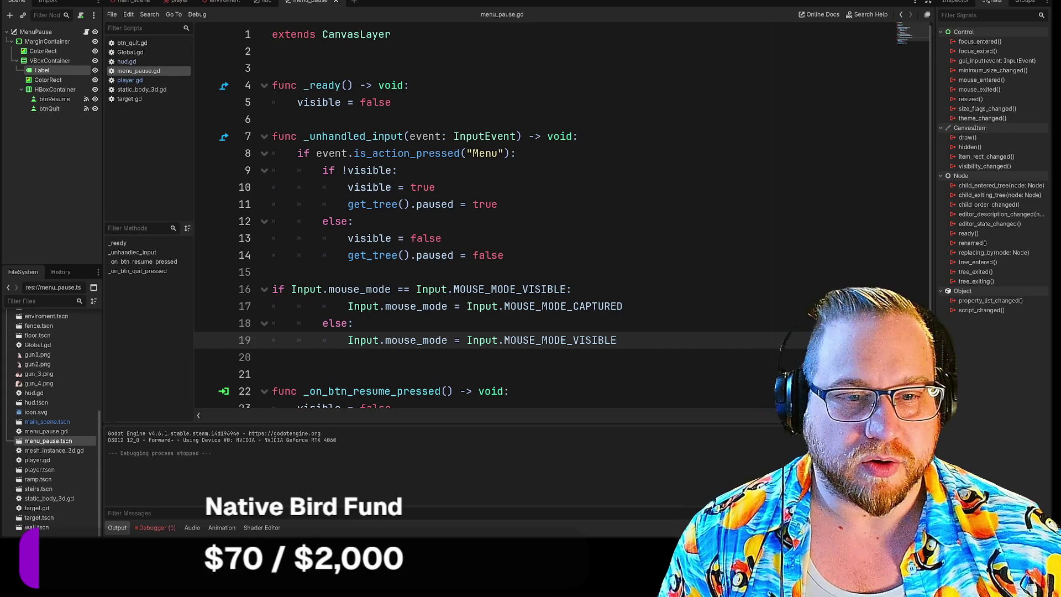
pyautogui.moveTo(347, 306); pyautogui.dragTo(623, 306)
pyautogui.moveTo(348, 340); pyautogui.dragTo(616, 340)
pyautogui.hotkey('ctrl', 'c')
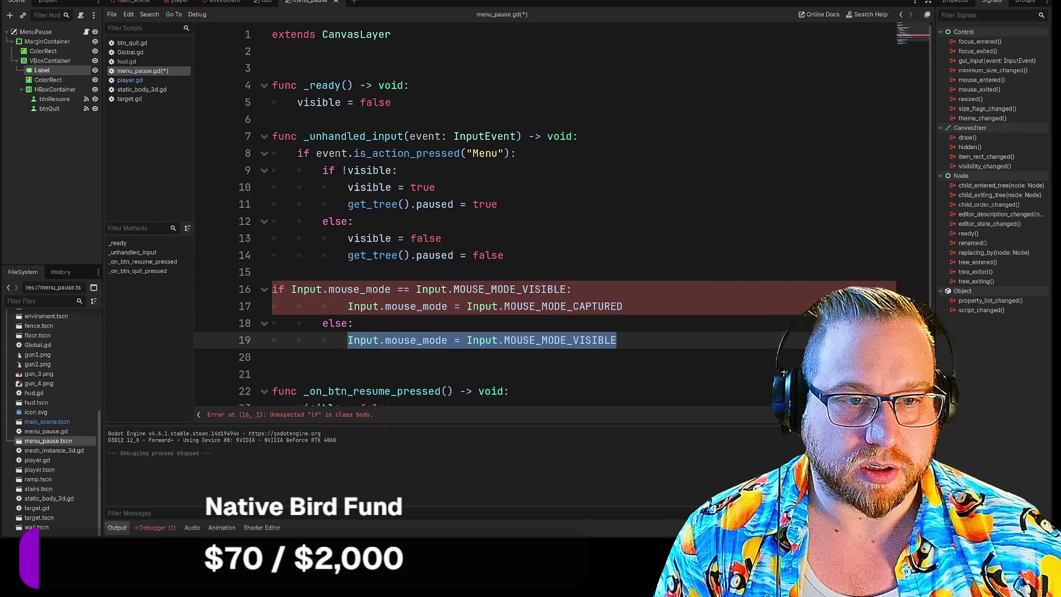
# Step: Insert the MOUSE_MODE_VISIBLE line right after visible = true
pyautogui.click(498, 204)
pyautogui.press('Up')
pyautogui.press('Return')
pyautogui.hotkey('ctrl', 'v')
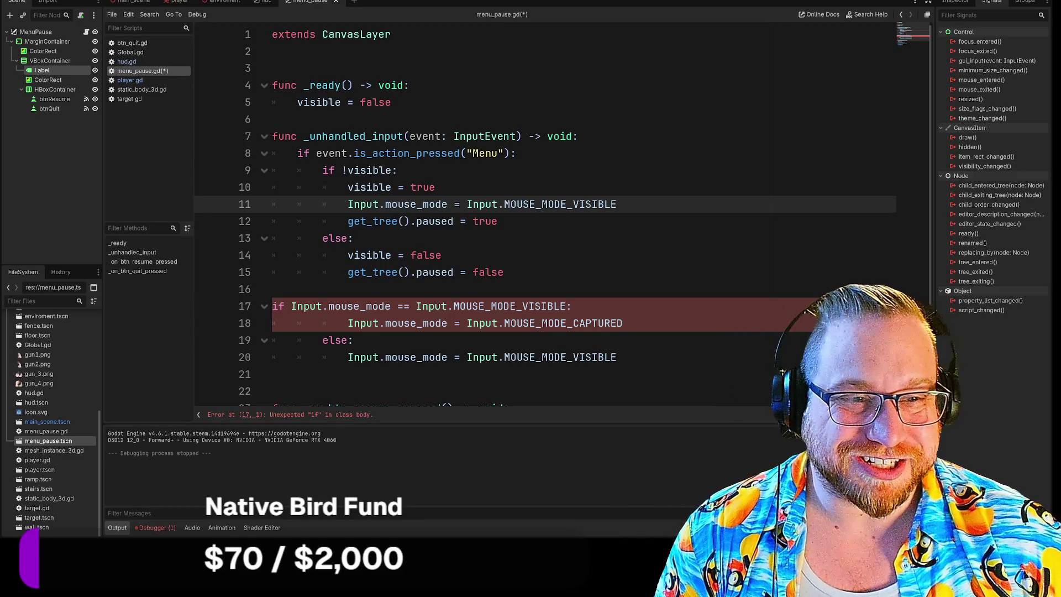
# Step: Add the MOUSE_MODE_CAPTURED line after visible = false and delete the leftover if/else block
pyautogui.click(606, 357)
pyautogui.moveTo(623, 324); pyautogui.dragTo(348, 323)
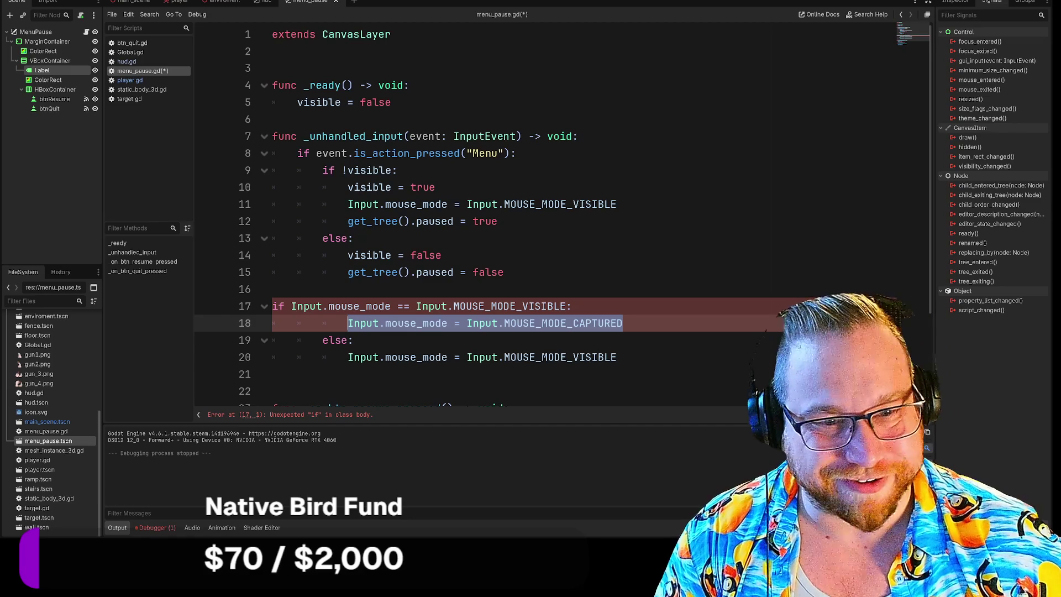
pyautogui.hotkey('ctrl', 'c')
pyautogui.click(442, 256)
pyautogui.press('Return')
pyautogui.hotkey('ctrl', 'v')
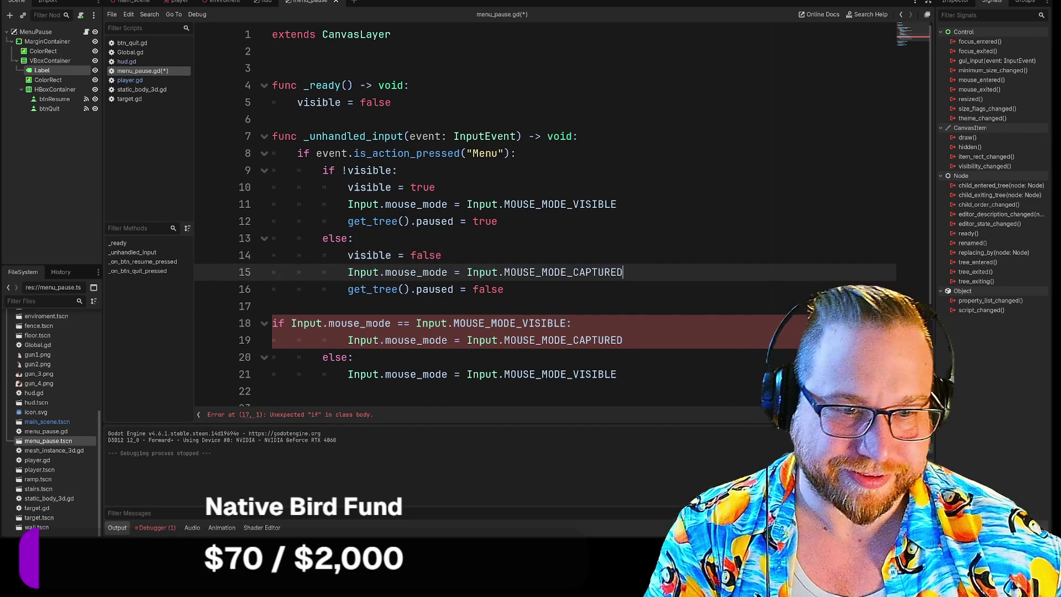
pyautogui.moveTo(619, 374)
pyautogui.mouseDown()
pyautogui.moveTo(442, 357)
pyautogui.moveTo(271, 323)
pyautogui.mouseUp()
pyautogui.press('BackSpace')
pyautogui.press('BackSpace')
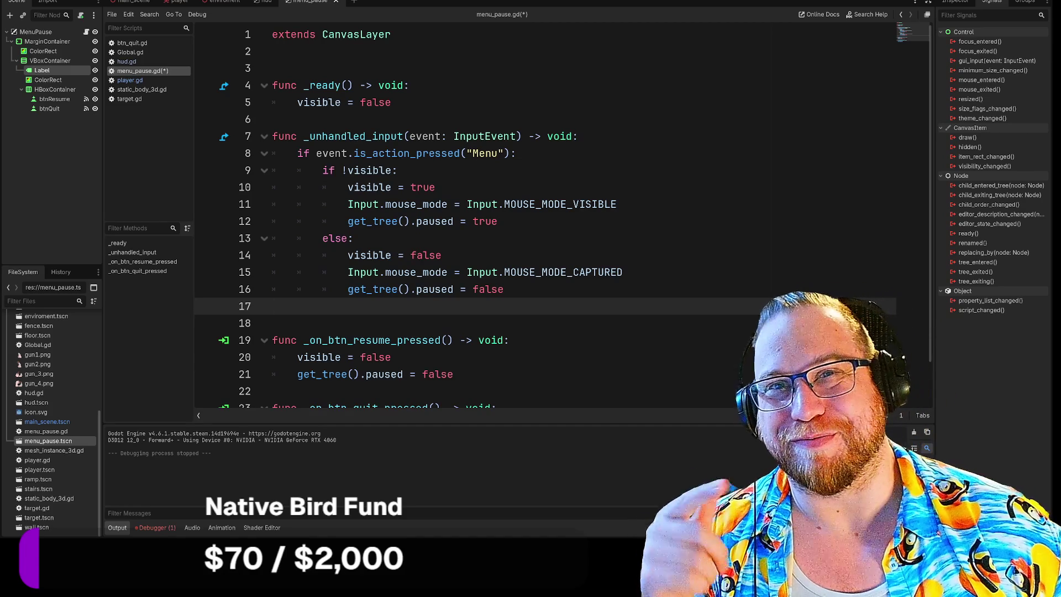
pyautogui.moveTo(409, 204)
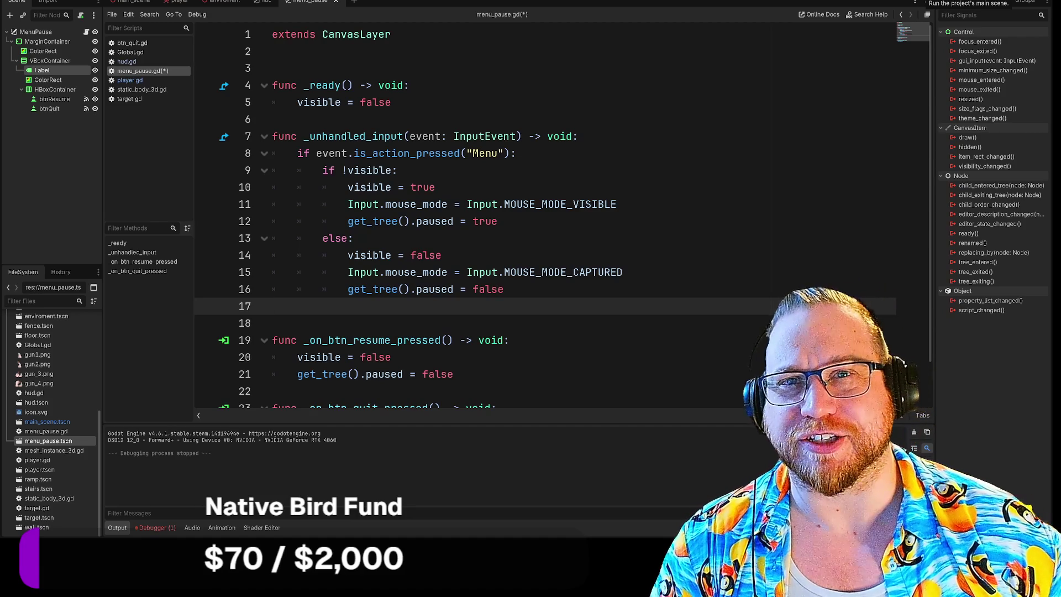
# Step: Run the game, pause with Esc, choose Resume, pause again, then choose Quit
pyautogui.press('F5')
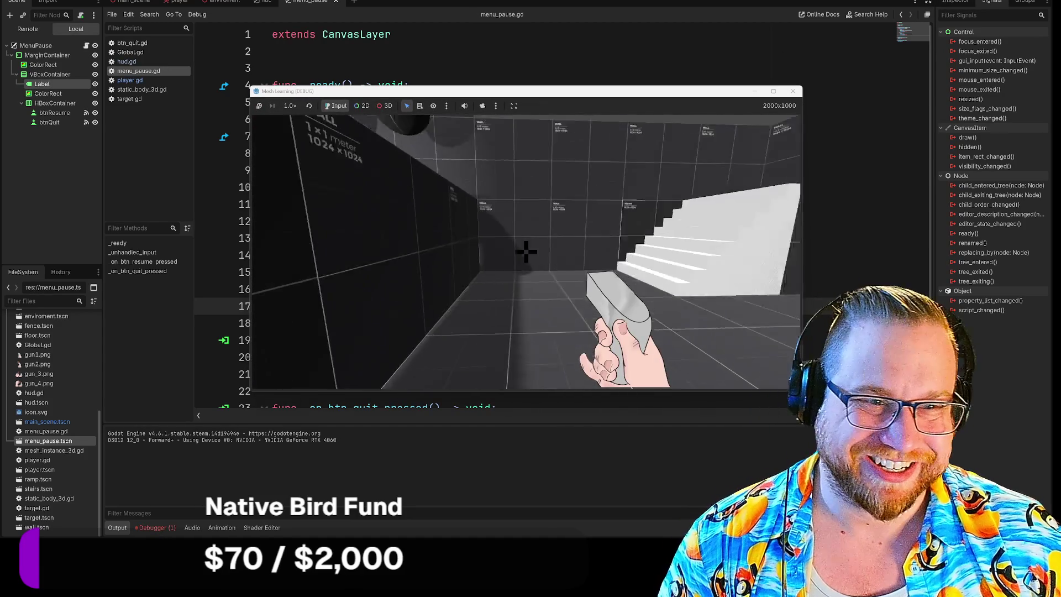
pyautogui.press('Escape')
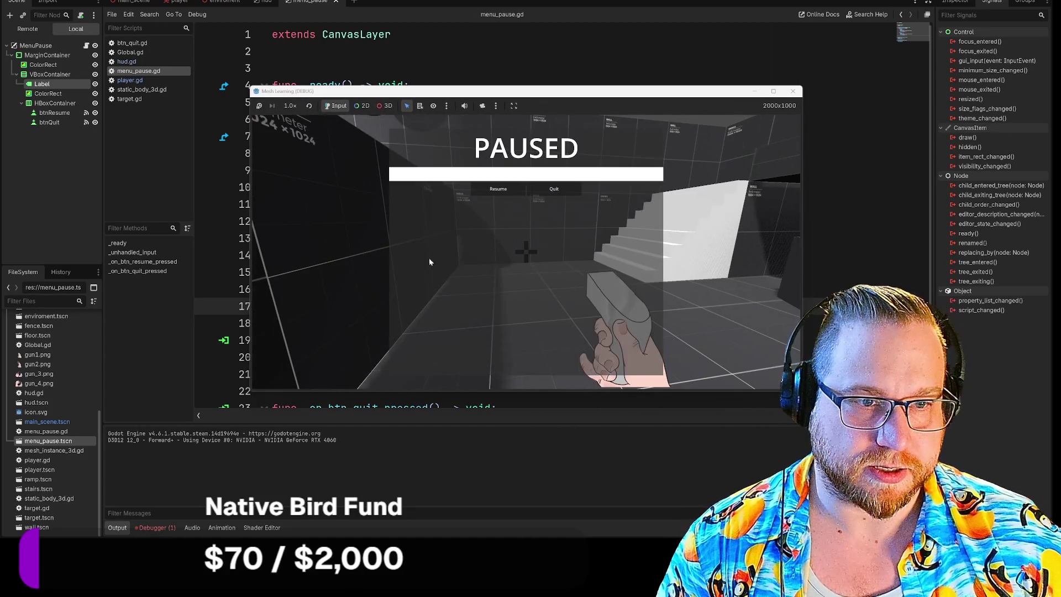
pyautogui.click(494, 190)
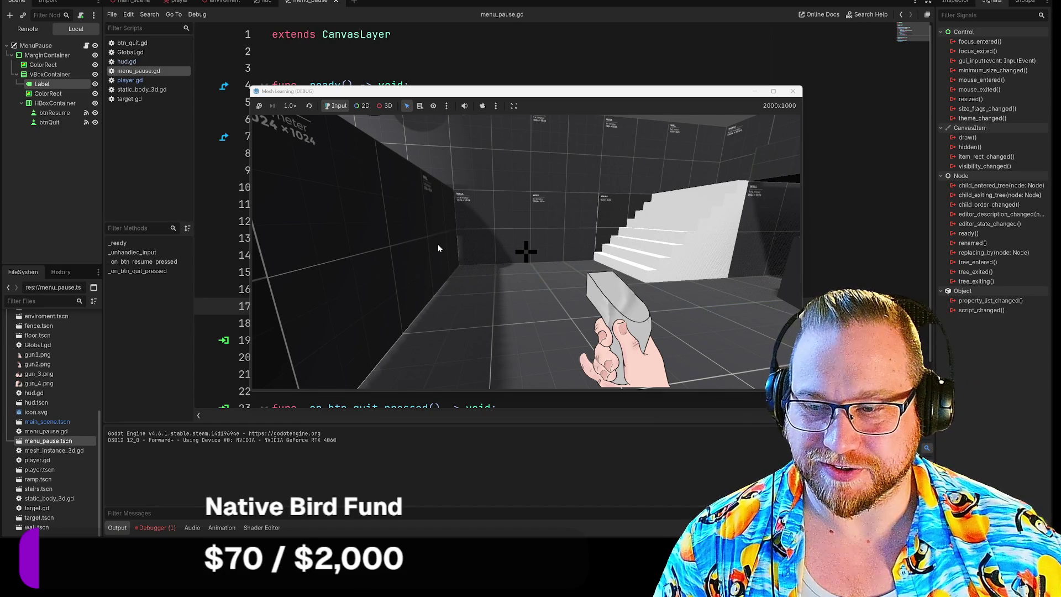
pyautogui.press('Escape')
pyautogui.click(552, 188)
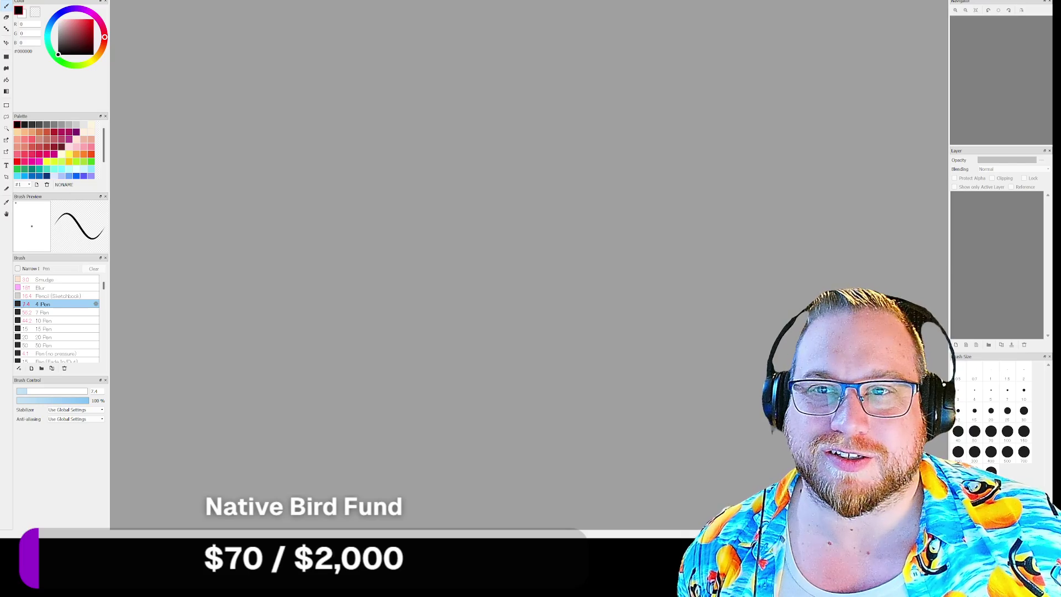
# Step: Dismiss the advertisement and create a new image through File > New
pyautogui.click(608, 353)
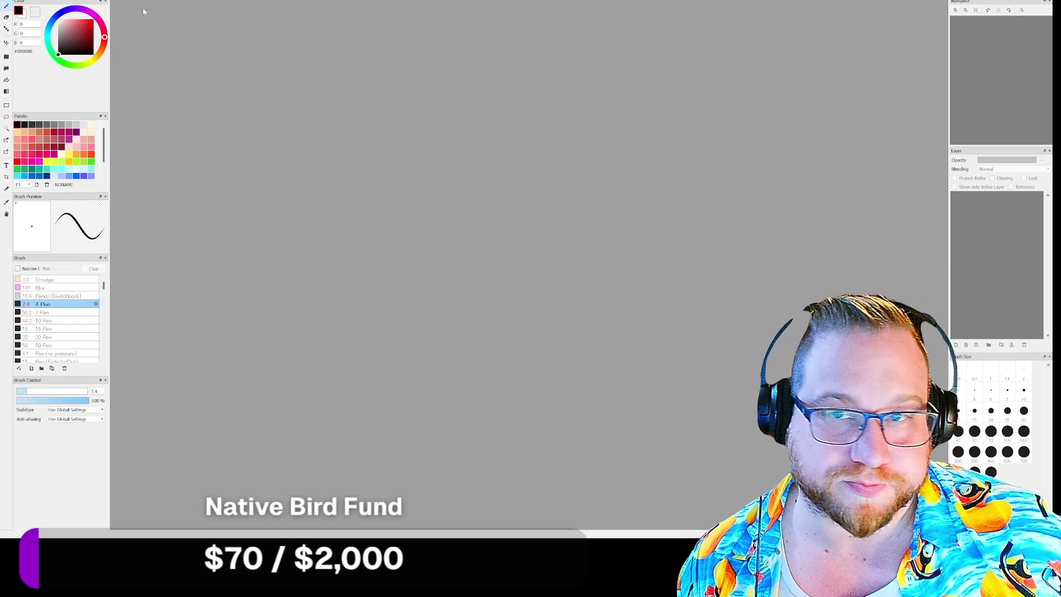
pyautogui.click(9, 1)
pyautogui.click(16, 7)
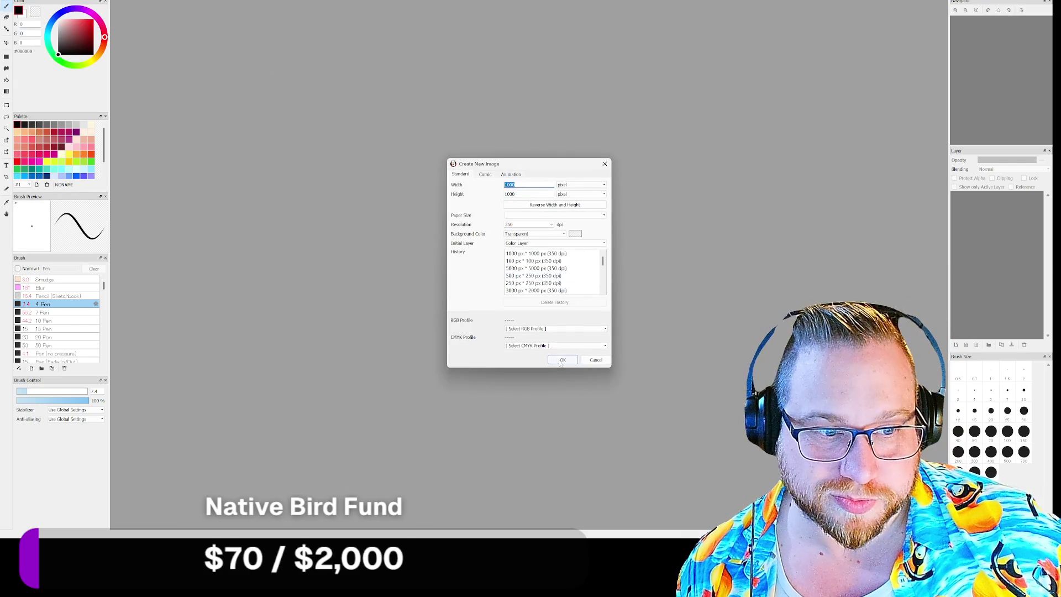
pyautogui.click(563, 362)
# Step: Bucket-fill the canvas black, set white as the drawing colour, and return to the pen brush
pyautogui.click(6, 80)
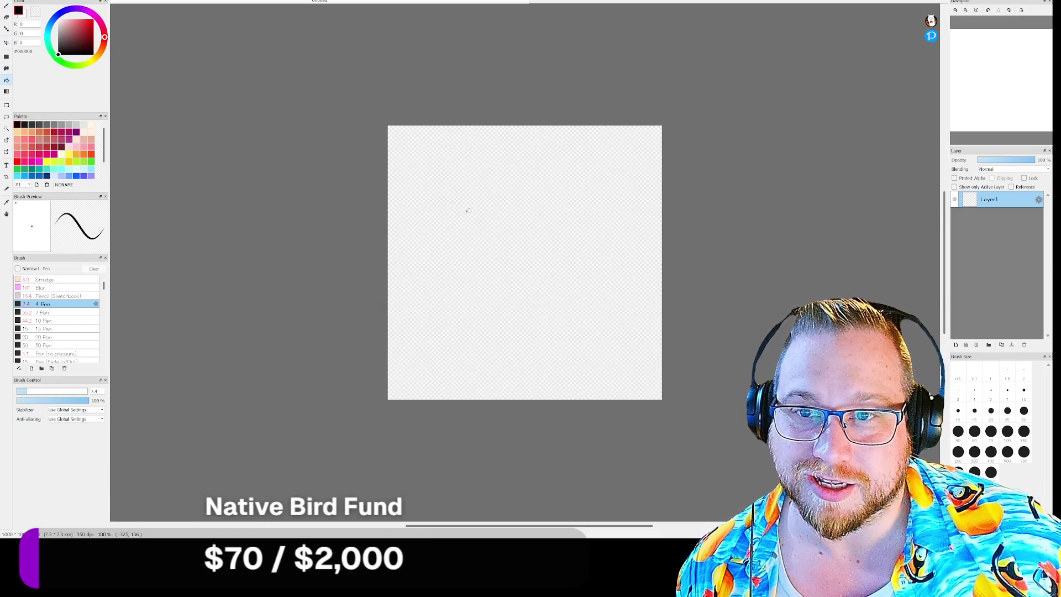
pyautogui.click(490, 207)
pyautogui.click(59, 20)
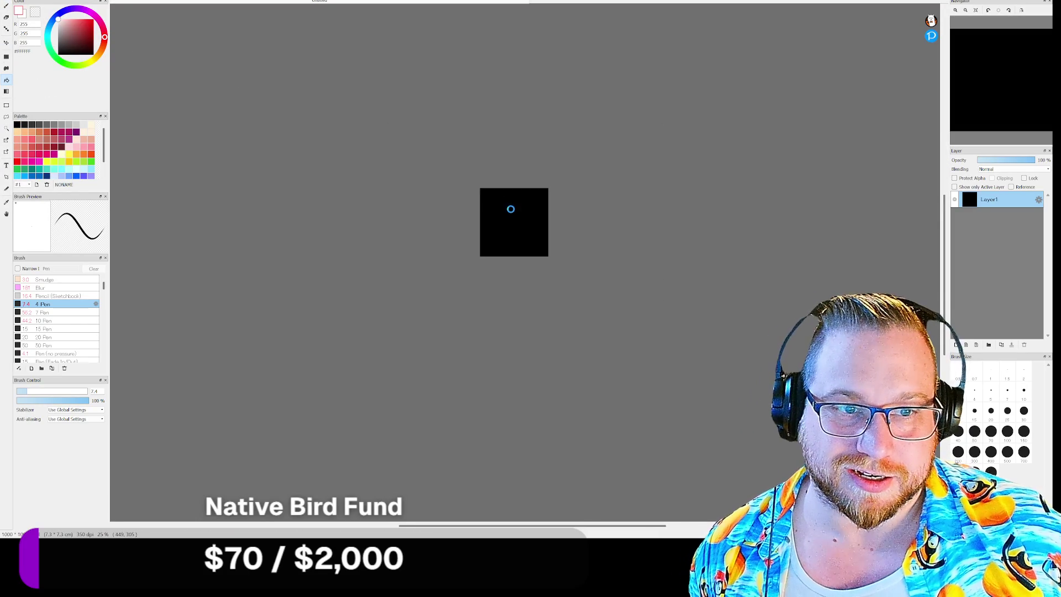
pyautogui.scroll(-3, 517, 202)
pyautogui.scroll(8, 517, 202)
pyautogui.press('b')
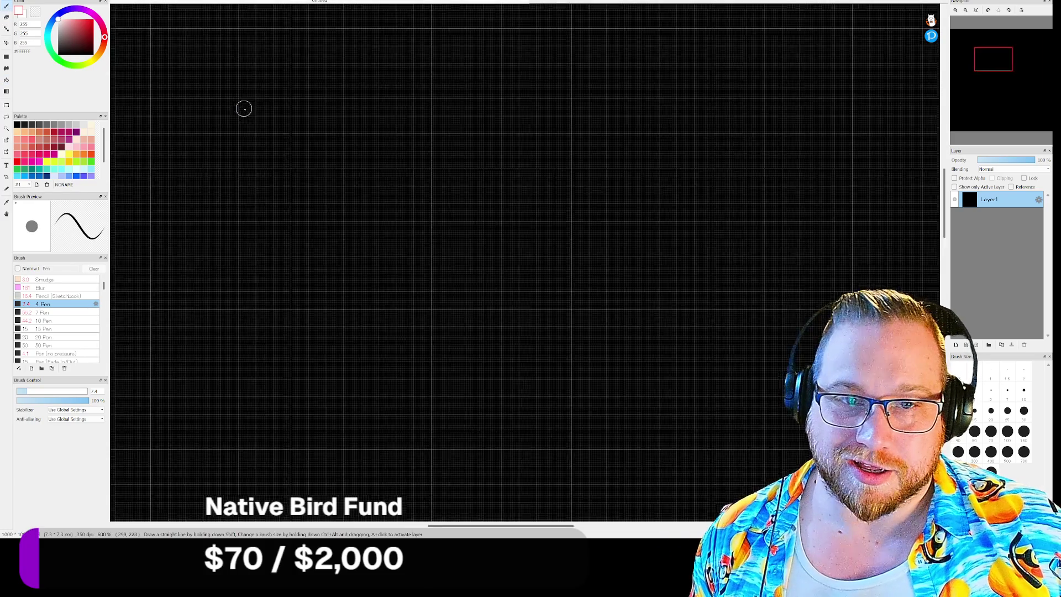
pyautogui.scroll(-4, 233, 102)
pyautogui.scroll(1, 209, 98)
pyautogui.moveTo(1005, 96); pyautogui.dragTo(1003, 89)
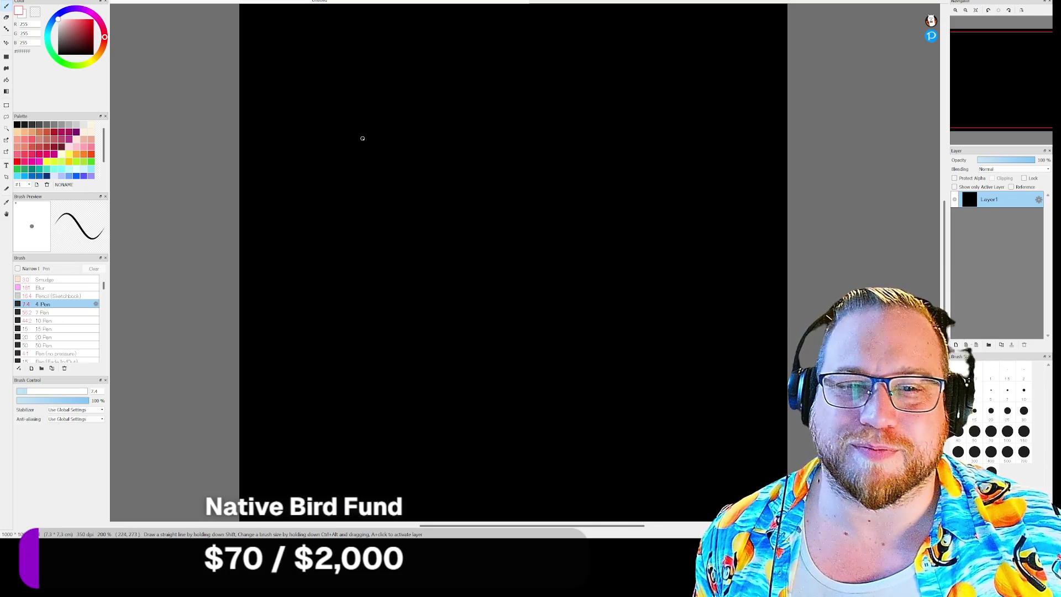
# Step: Use the Pencil (Sketchbook) brush at size 6.2 to draw two stick figures near the canvas top
pyautogui.click(66, 297)
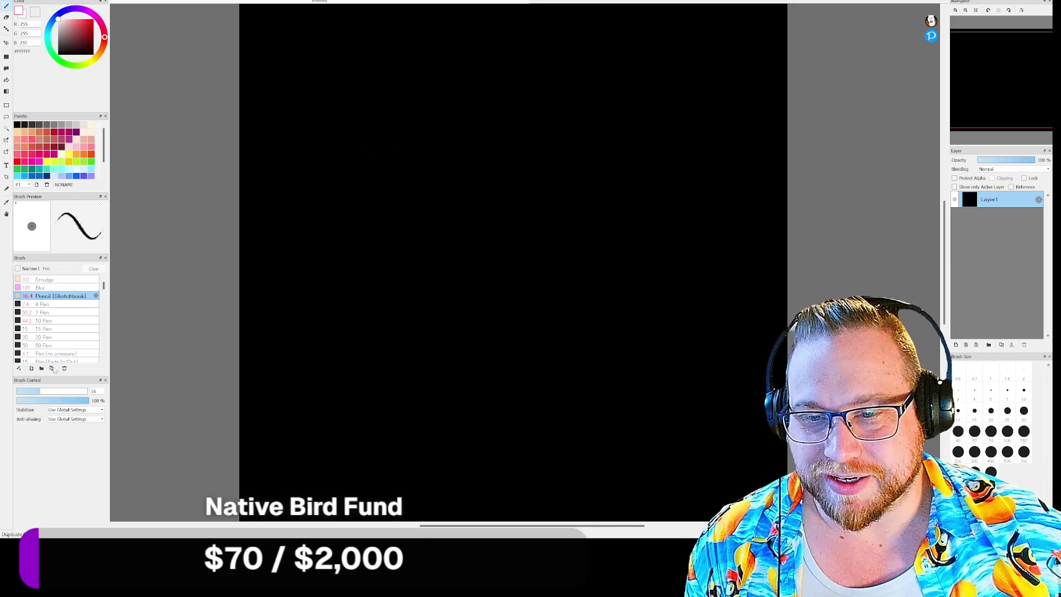
pyautogui.moveTo(525, 262); pyautogui.dragTo(474, 196)
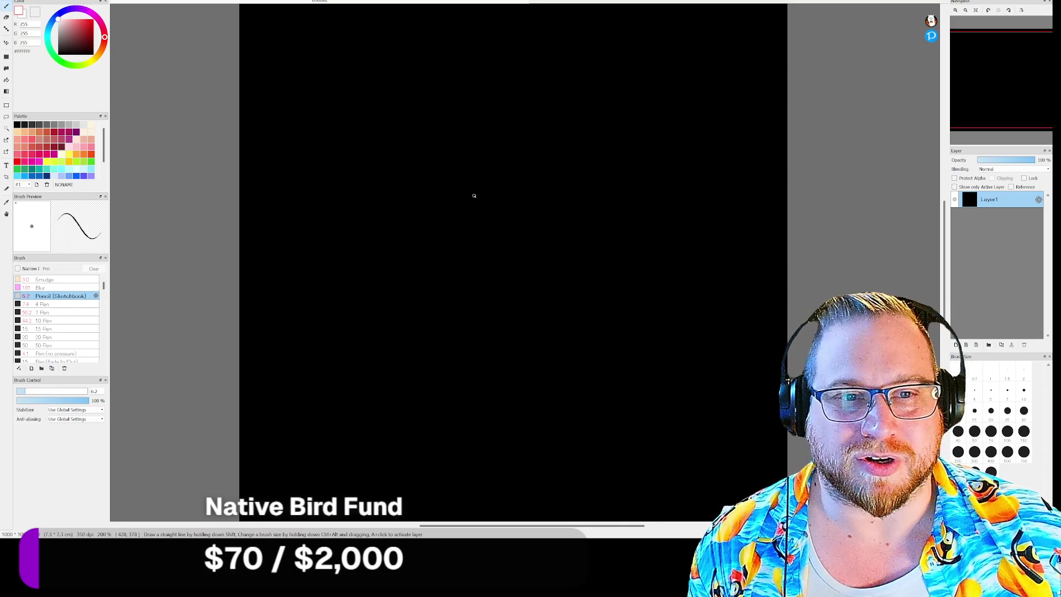
pyautogui.moveTo(458, 59)
pyautogui.mouseDown()
pyautogui.moveTo(456, 100)
pyautogui.moveTo(474, 89)
pyautogui.moveTo(435, 121)
pyautogui.moveTo(461, 139)
pyautogui.mouseUp()
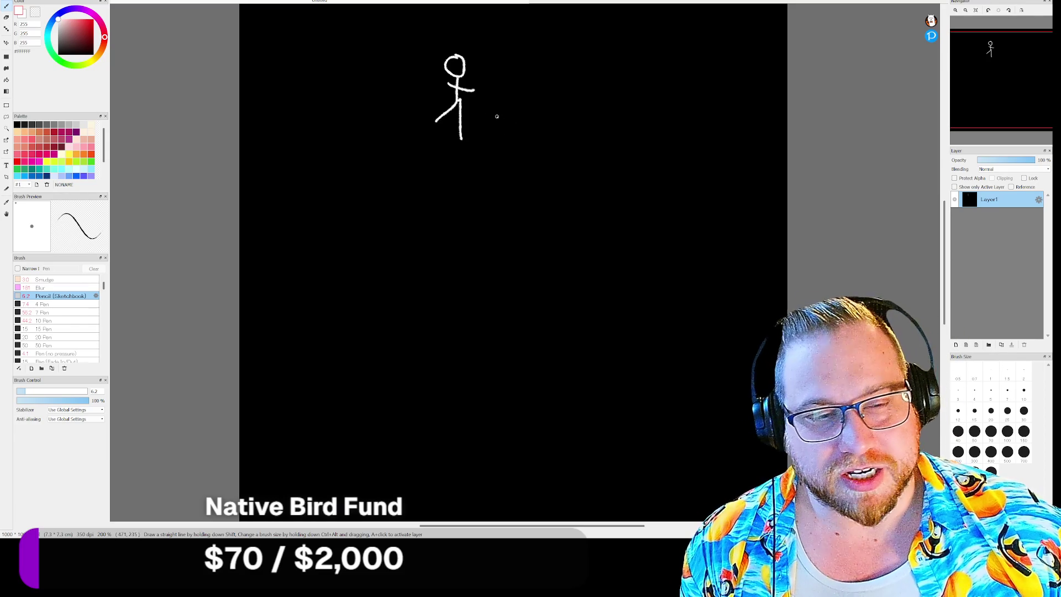
pyautogui.moveTo(495, 123)
pyautogui.mouseDown()
pyautogui.moveTo(526, 109)
pyautogui.moveTo(511, 73)
pyautogui.mouseUp()
pyautogui.moveTo(517, 116)
pyautogui.mouseDown()
pyautogui.moveTo(508, 158)
pyautogui.moveTo(527, 167)
pyautogui.mouseUp()
pyautogui.moveTo(508, 162)
pyautogui.mouseDown()
pyautogui.moveTo(524, 152)
pyautogui.moveTo(516, 161)
pyautogui.mouseUp()
pyautogui.moveTo(517, 114)
pyautogui.mouseDown()
pyautogui.moveTo(510, 118)
pyautogui.moveTo(522, 125)
pyautogui.moveTo(518, 113)
pyautogui.mouseUp()
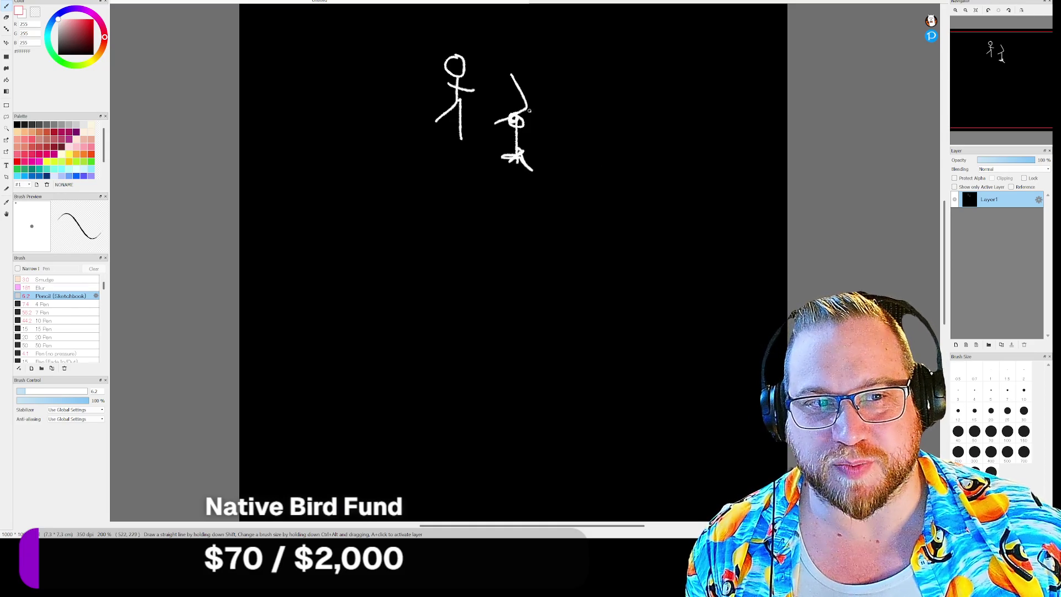
pyautogui.scroll(2, 502, 130)
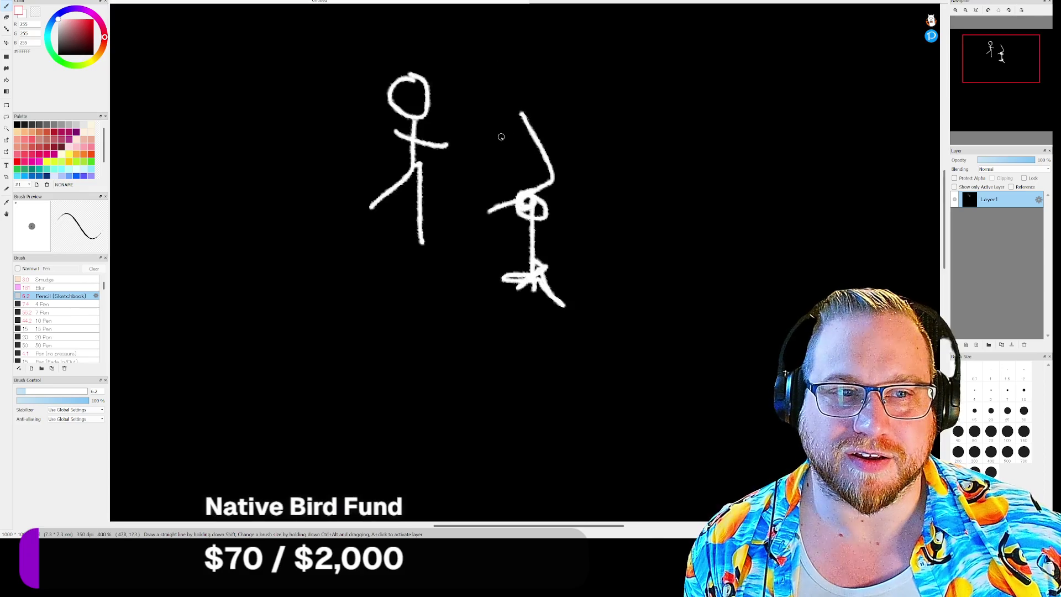
pyautogui.scroll(1, 547, 221)
pyautogui.scroll(-1, 546, 217)
# Step: Scribble over the second figure's head, then draw a long horizontal line with a box beneath
pyautogui.moveTo(550, 216)
pyautogui.mouseDown()
pyautogui.moveTo(539, 215)
pyautogui.moveTo(554, 205)
pyautogui.mouseUp()
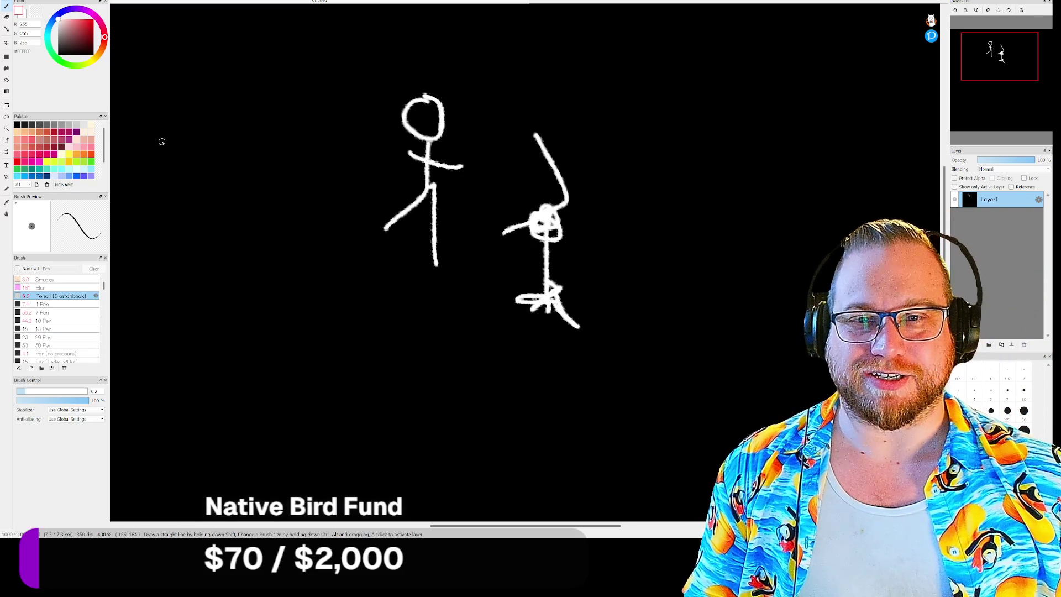
pyautogui.moveTo(162, 142); pyautogui.dragTo(315, 142)
pyautogui.moveTo(212, 143)
pyautogui.mouseDown()
pyautogui.moveTo(224, 164)
pyautogui.moveTo(250, 143)
pyautogui.moveTo(213, 122)
pyautogui.moveTo(252, 125)
pyautogui.moveTo(291, 107)
pyautogui.moveTo(279, 33)
pyautogui.moveTo(175, 66)
pyautogui.moveTo(236, 166)
pyautogui.moveTo(252, 142)
pyautogui.mouseUp()
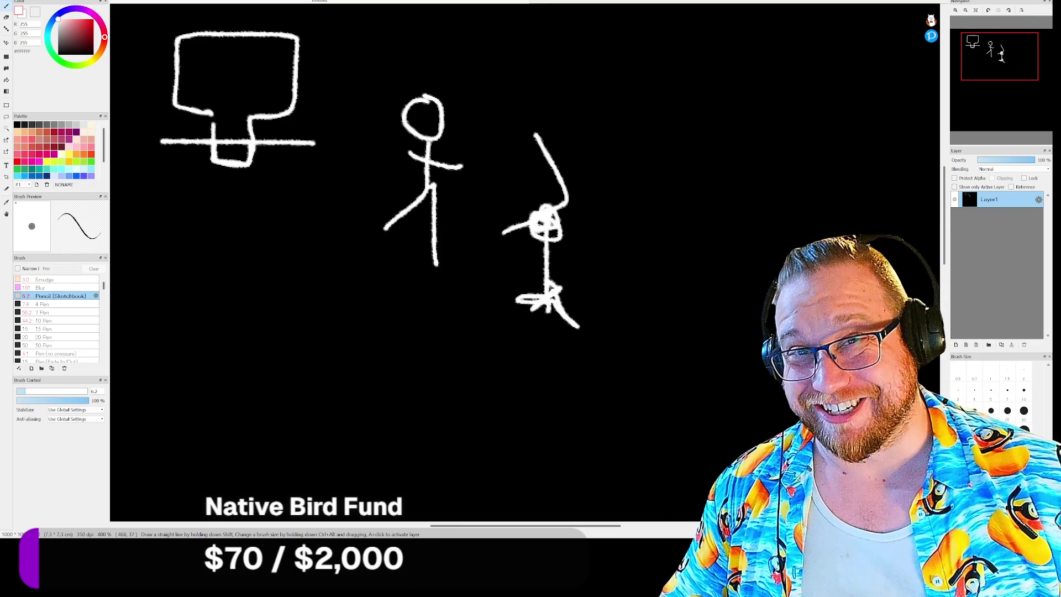
# Step: Close FireAlpaca and discard the doodle without saving
pyautogui.hotkey('ctrl', 'w')
pyautogui.click(527, 273)
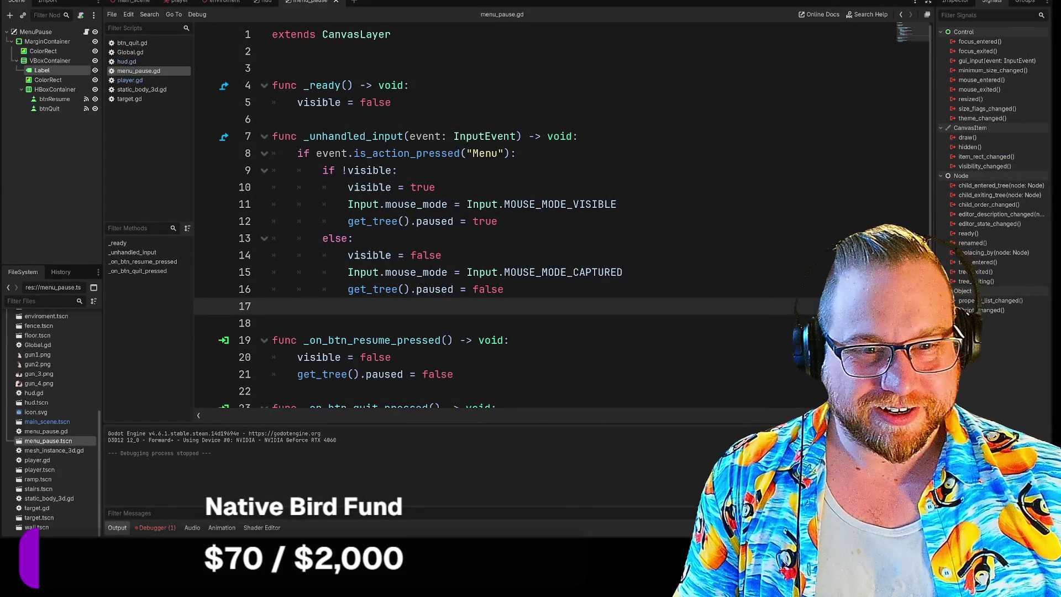
# Step: Shrink the code text and select line 15's Input.mouse_mode = Input.MOUSE_MODE_CAPTURED statement
pyautogui.hotkey('ctrl', '-')
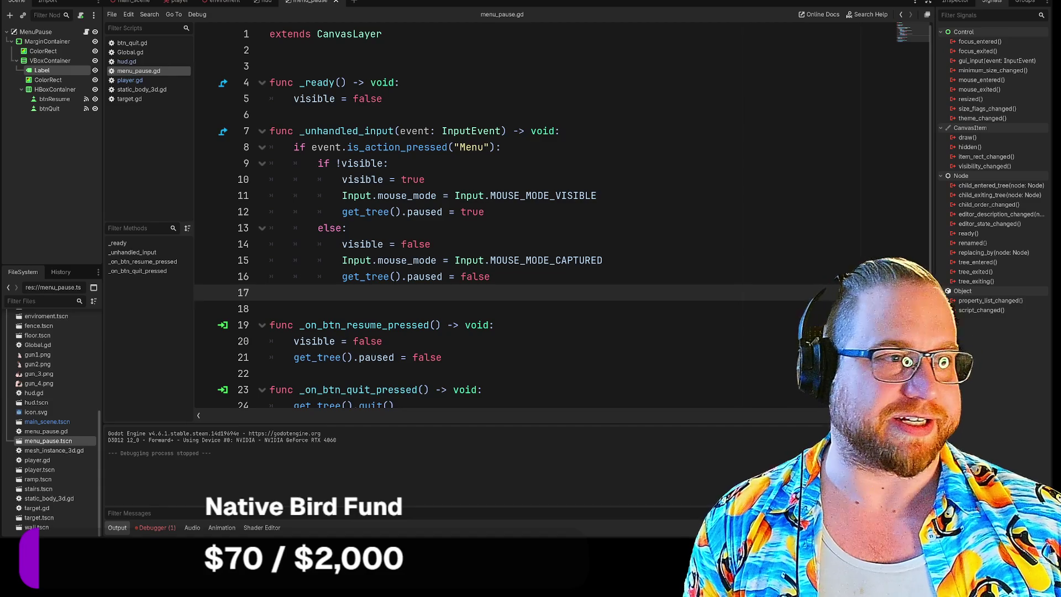
pyautogui.moveTo(485, 196); pyautogui.dragTo(596, 196)
pyautogui.moveTo(485, 261); pyautogui.dragTo(603, 260)
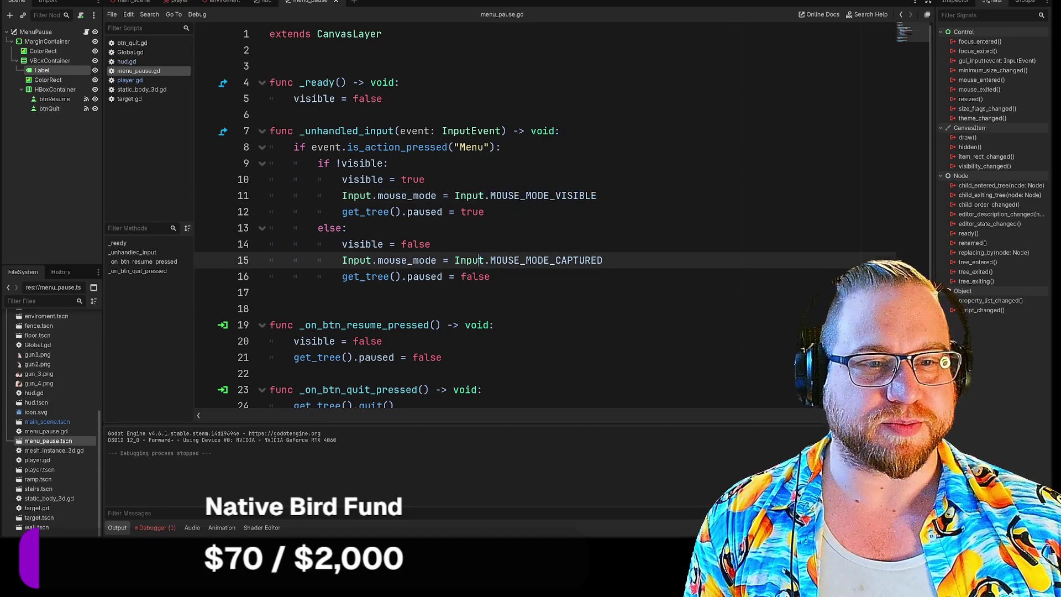
pyautogui.click(603, 260)
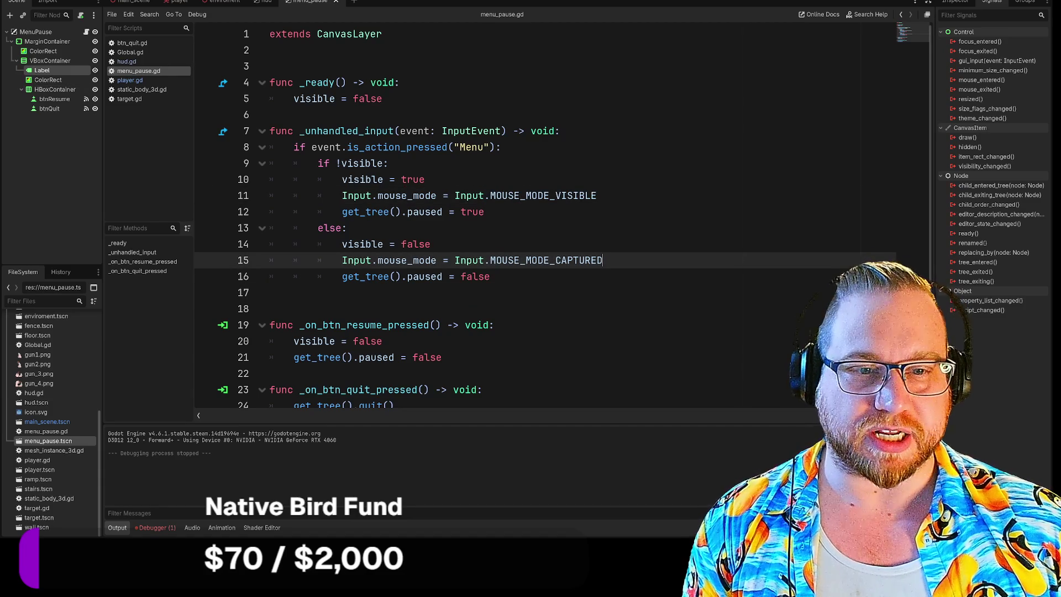
pyautogui.moveTo(342, 260); pyautogui.dragTo(602, 260)
pyautogui.hotkey('ctrl', 'c')
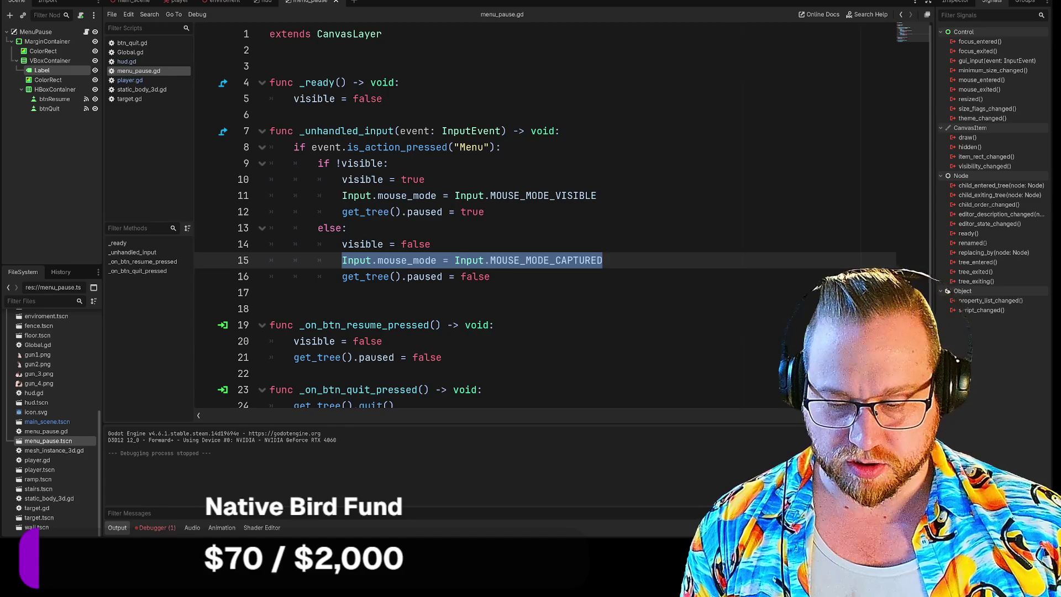
# Step: Paste the mouse-capture statement on a new line after visible = false in _on_btn_resume_pressed, then save and run
pyautogui.scroll(-1, 603, 261)
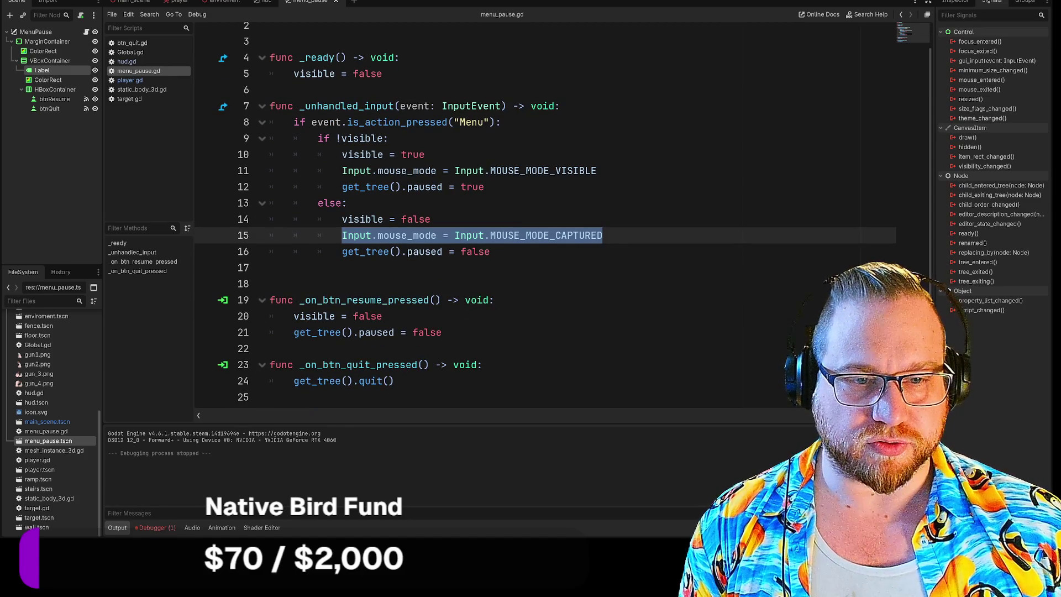
pyautogui.click(382, 316)
pyautogui.press('Return')
pyautogui.hotkey('ctrl', 'v')
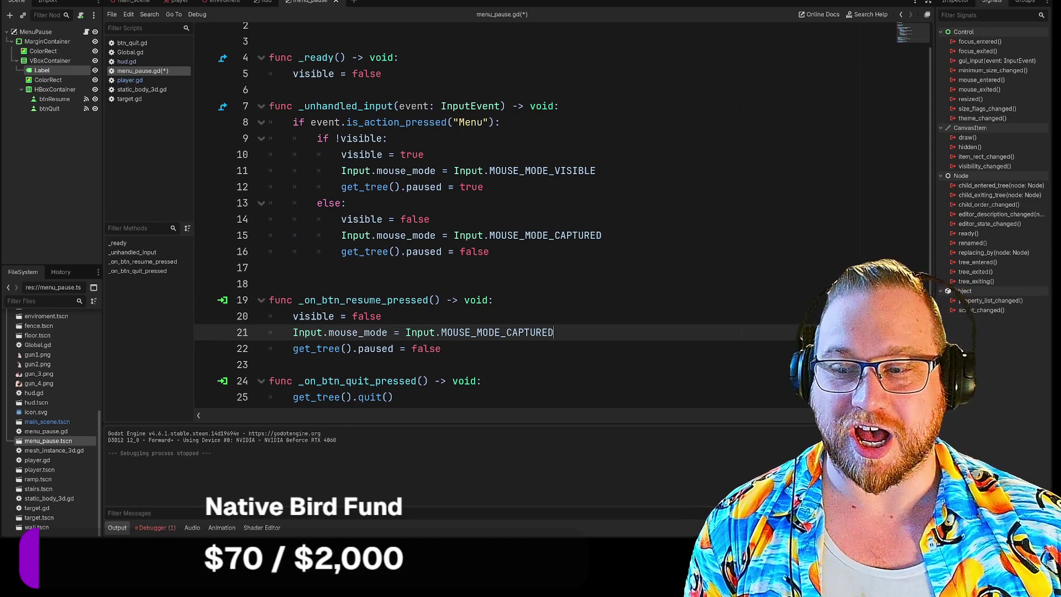
pyautogui.press('F5')
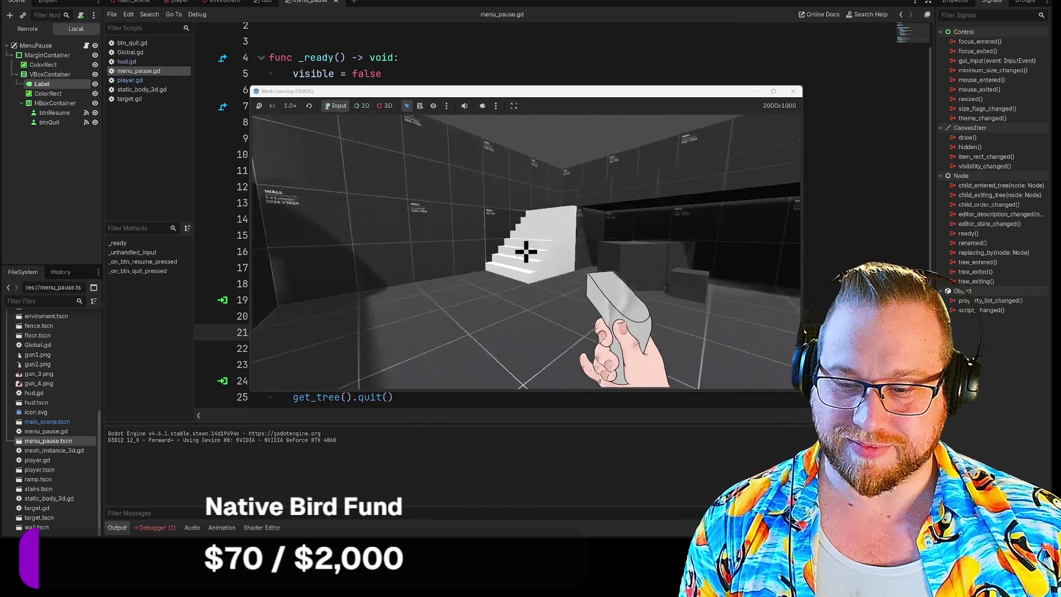
# Step: Playtest the pause menu: pause, resume, walk around the level, pause again and quit
pyautogui.press('Escape')
pyautogui.click(487, 187)
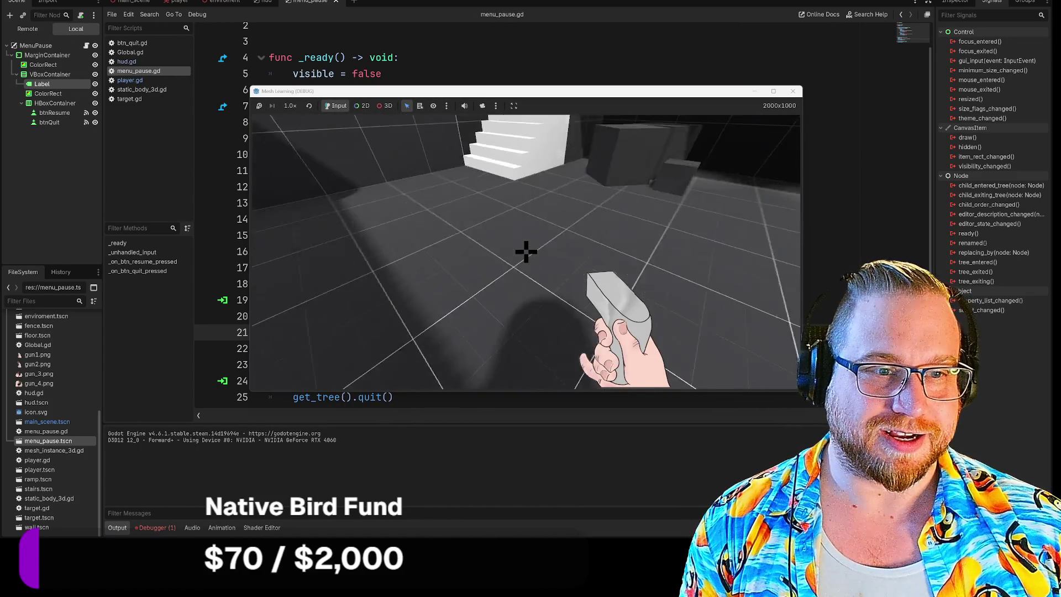
pyautogui.press('w')
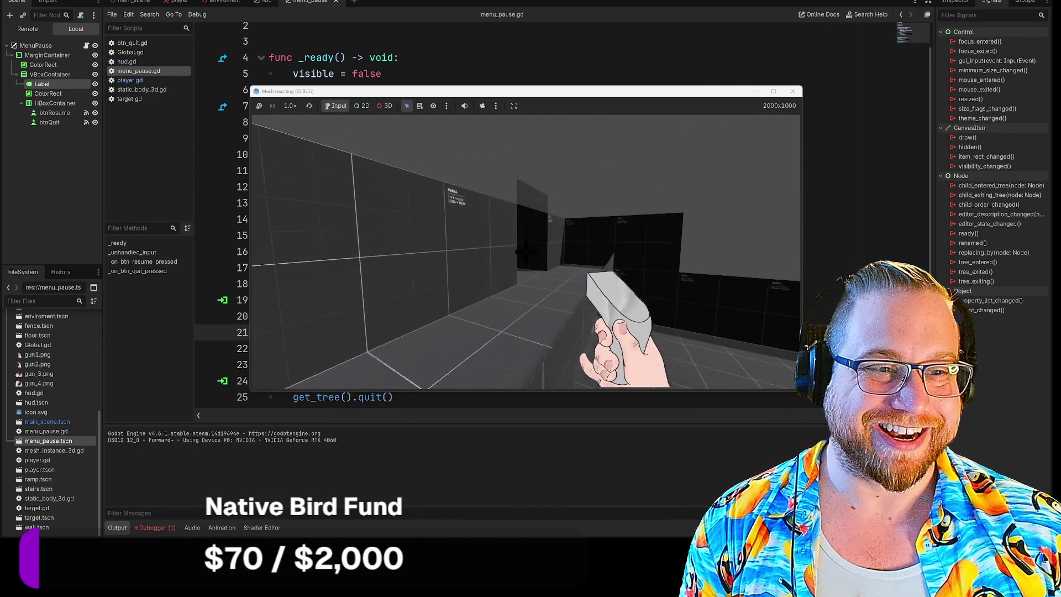
pyautogui.press('w')
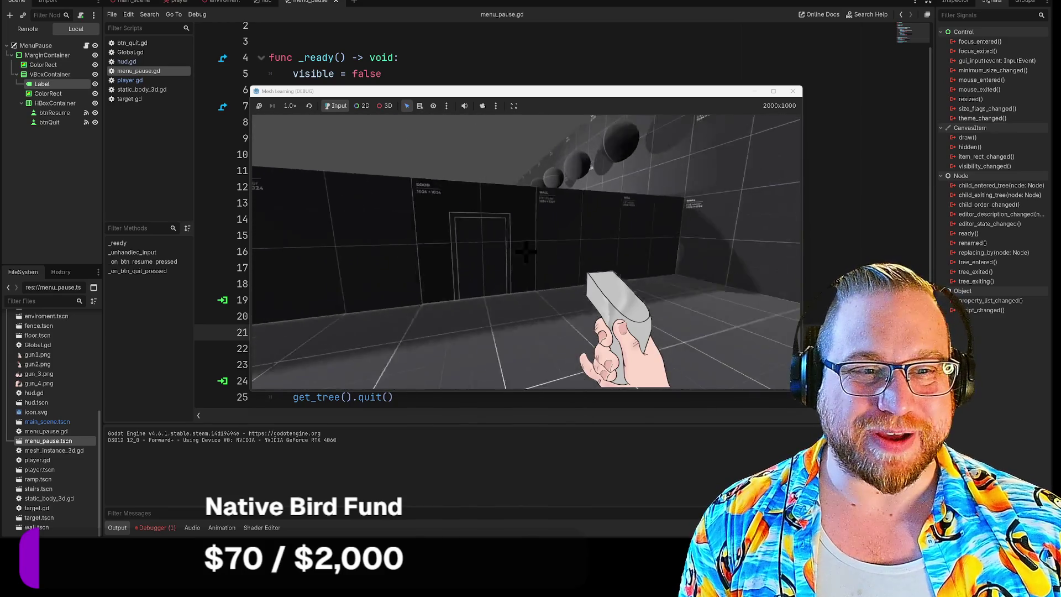
pyautogui.press('w')
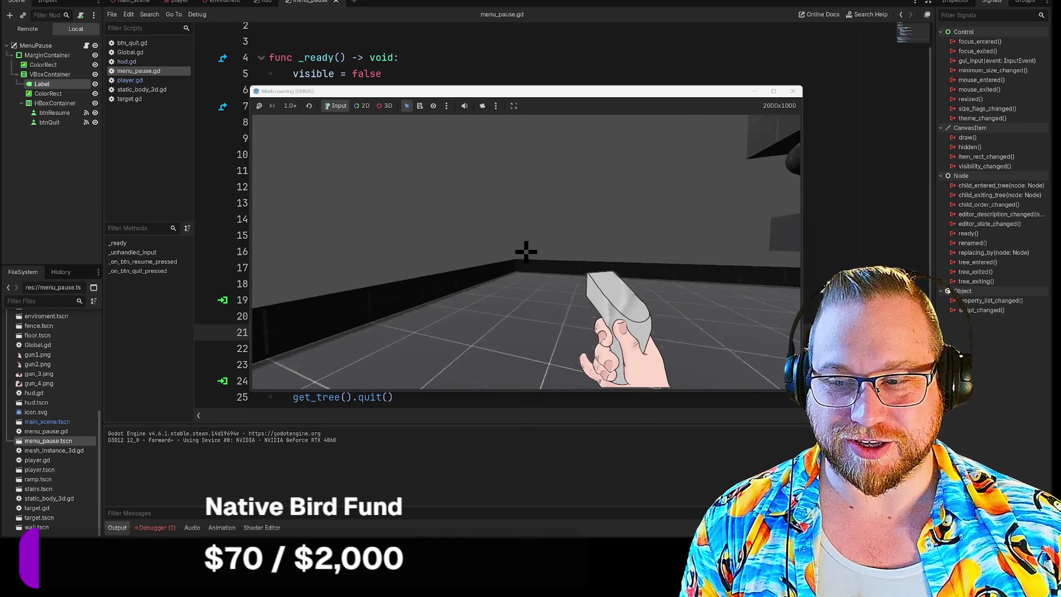
pyautogui.press('w')
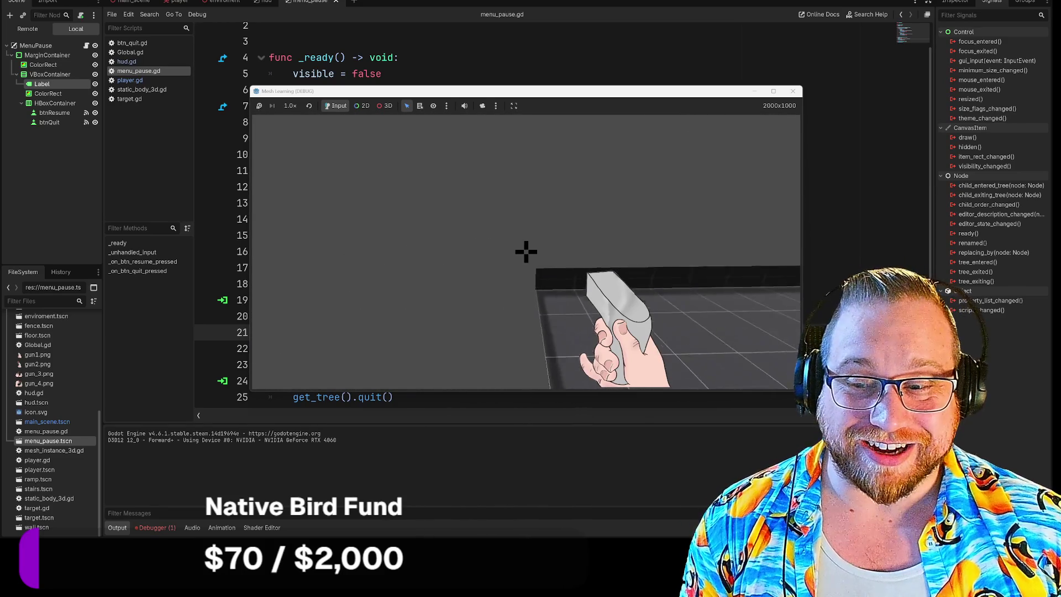
pyautogui.press('Escape')
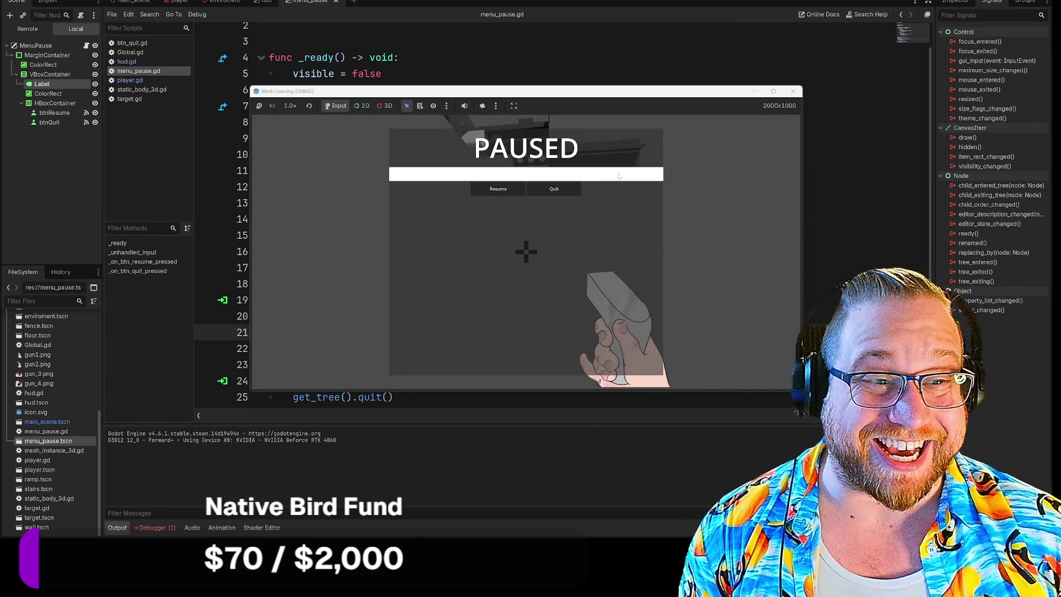
pyautogui.click(551, 189)
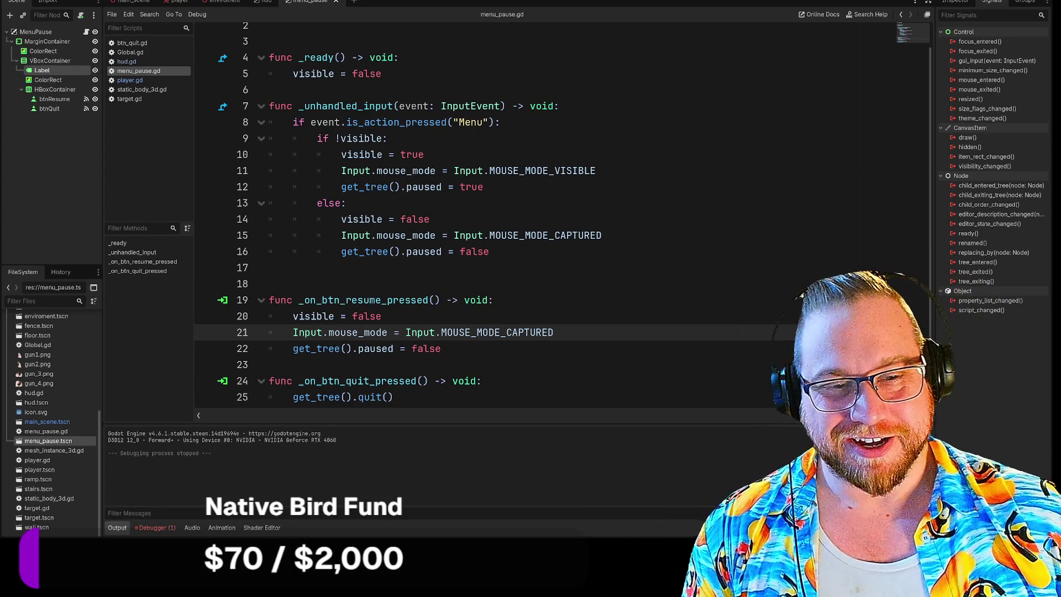
# Step: Delete the empty line 17 after _unhandled_input in menu_pause.gd
pyautogui.press('Down')
pyautogui.press('Down')
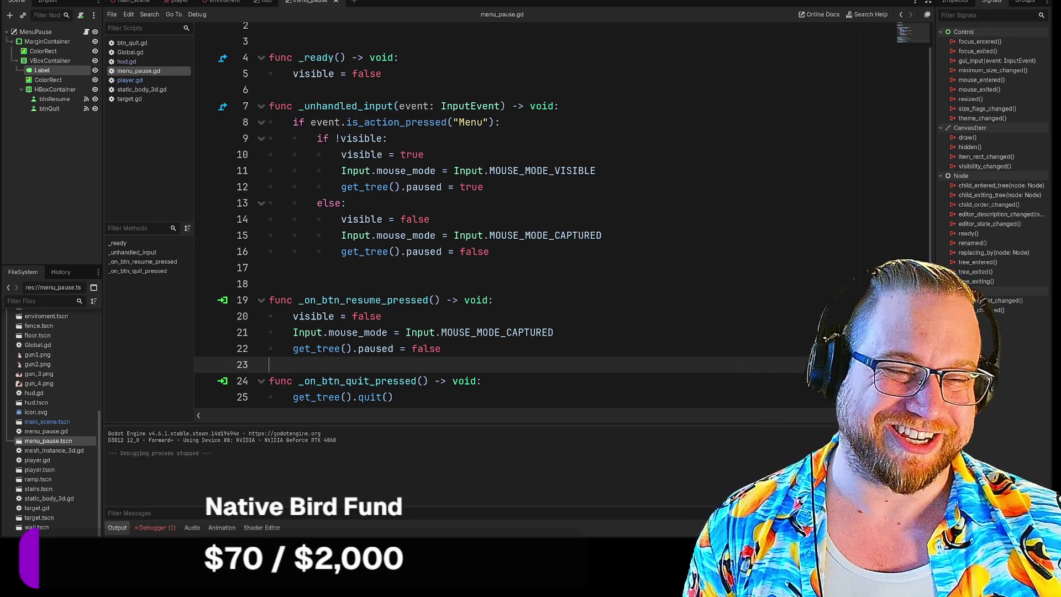
pyautogui.scroll(-1, 563, 212)
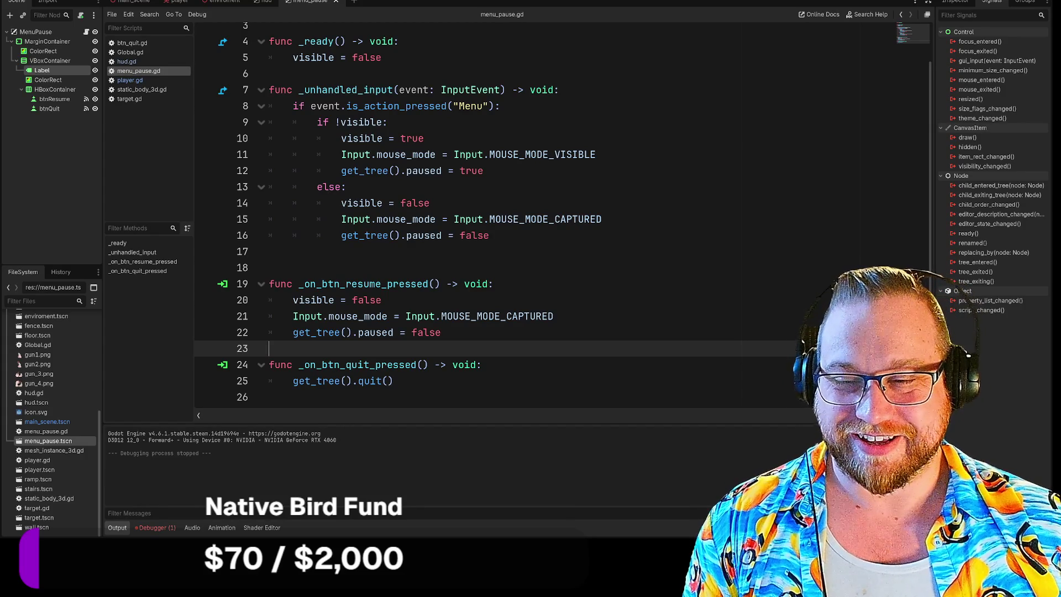
pyautogui.click(269, 251)
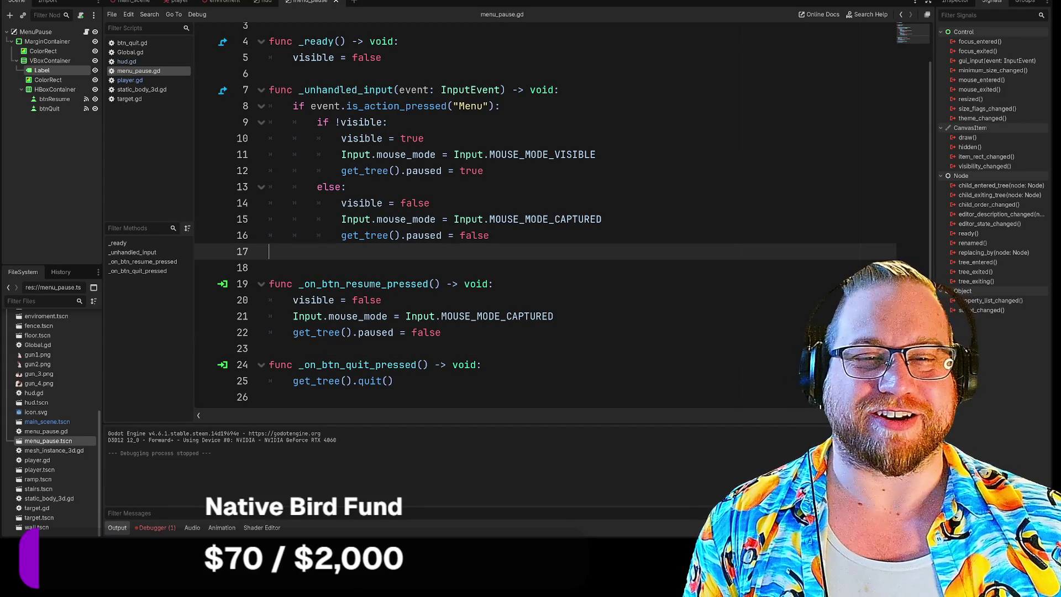
pyautogui.press('BackSpace')
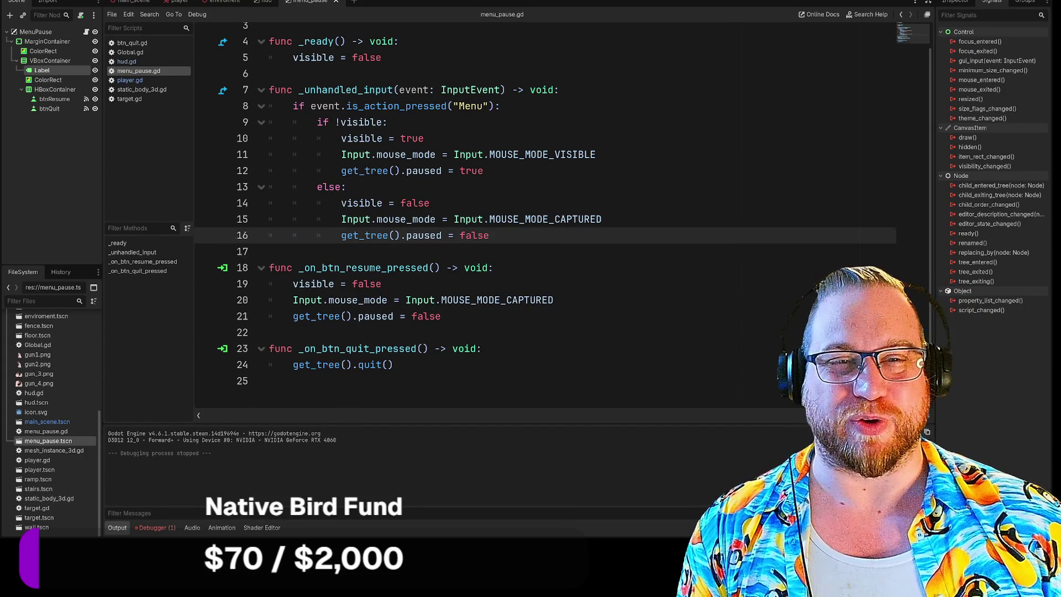
# Step: Save and run the game again, walking up the stairs and down the corridor toward the targets
pyautogui.scroll(1, 547, 221)
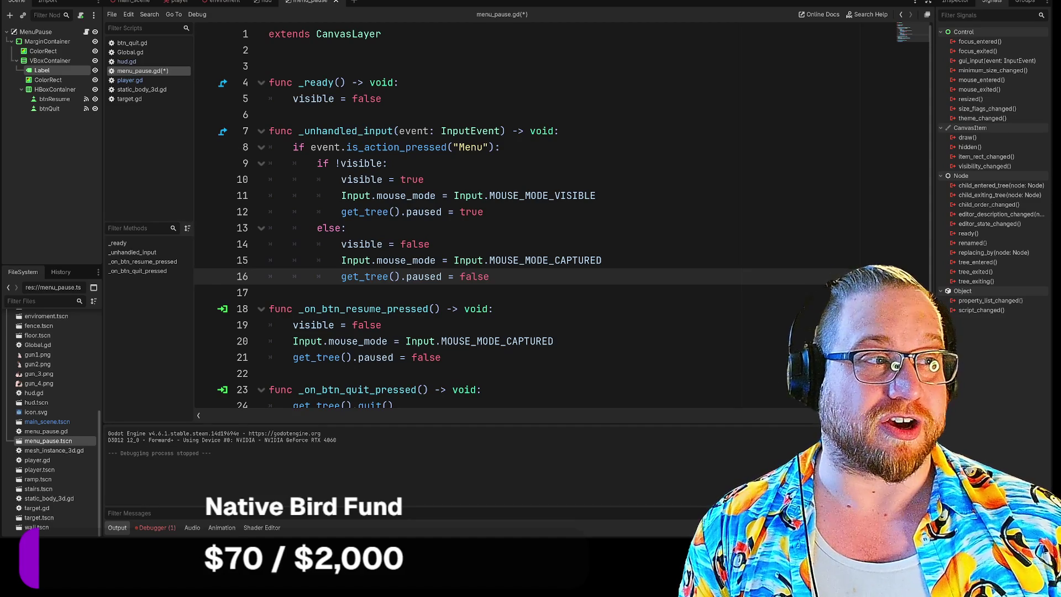
pyautogui.press('F5')
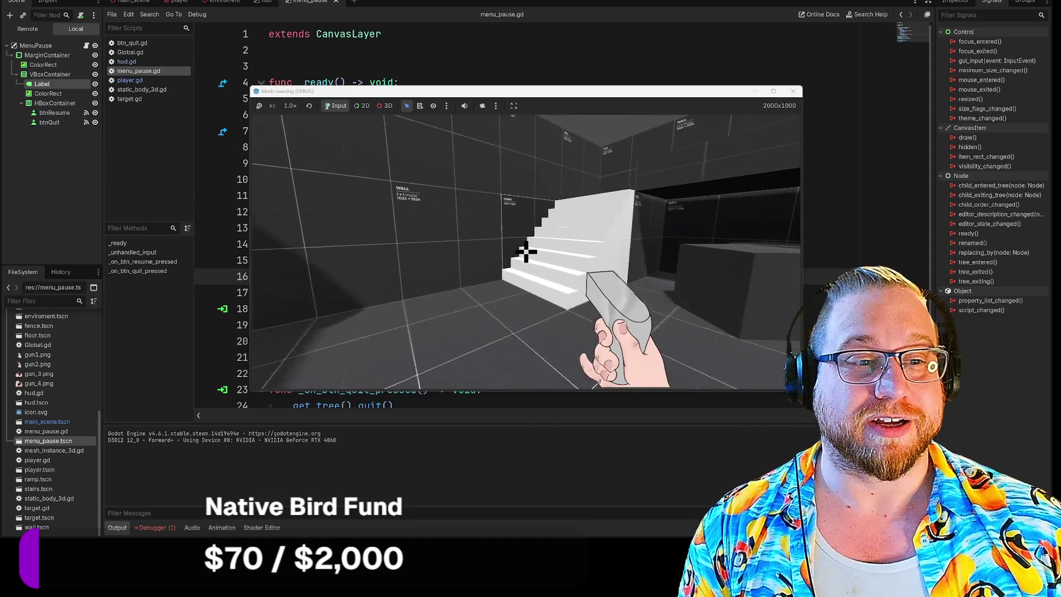
pyautogui.press('w')
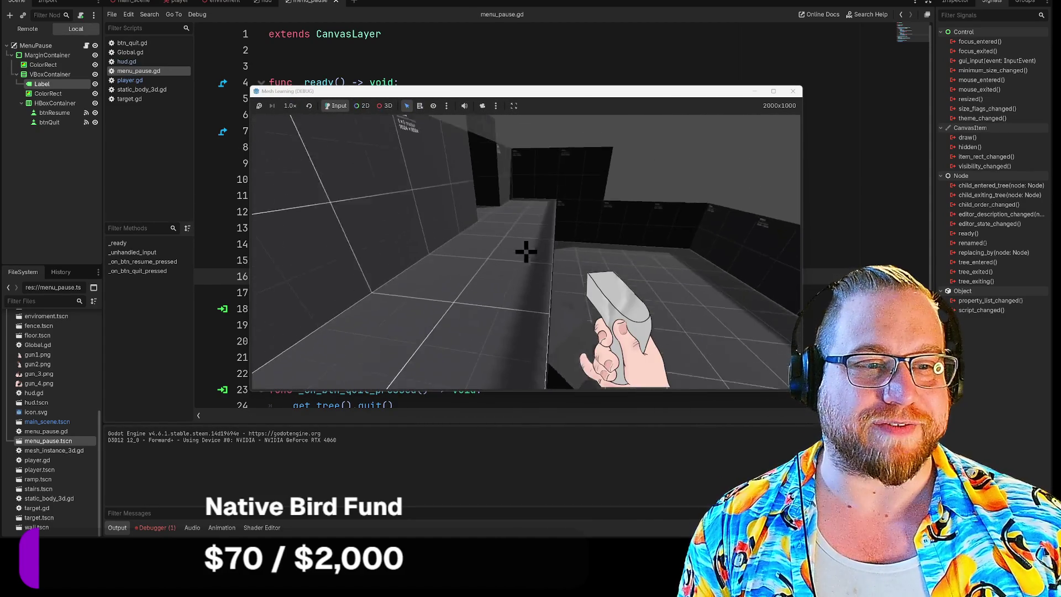
pyautogui.press('w')
pyautogui.press('w')
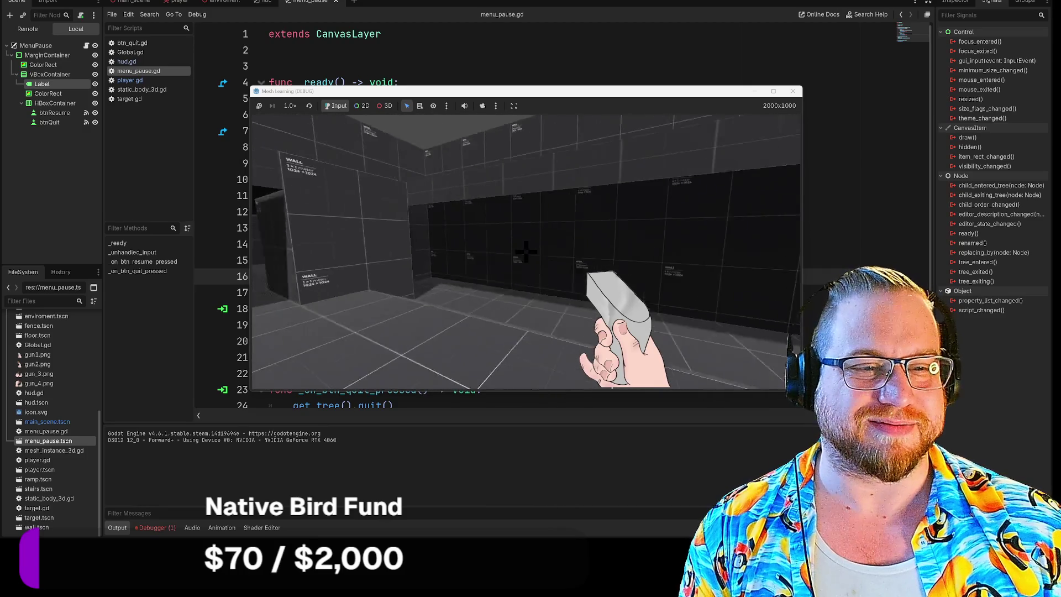
pyautogui.press('w')
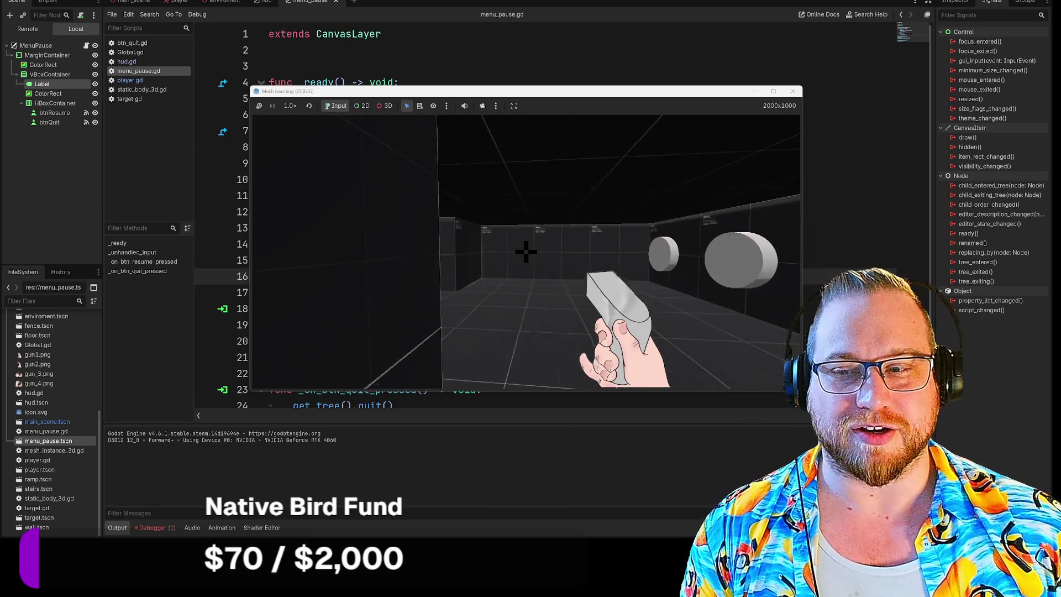
pyautogui.press('w')
pyautogui.press('w')
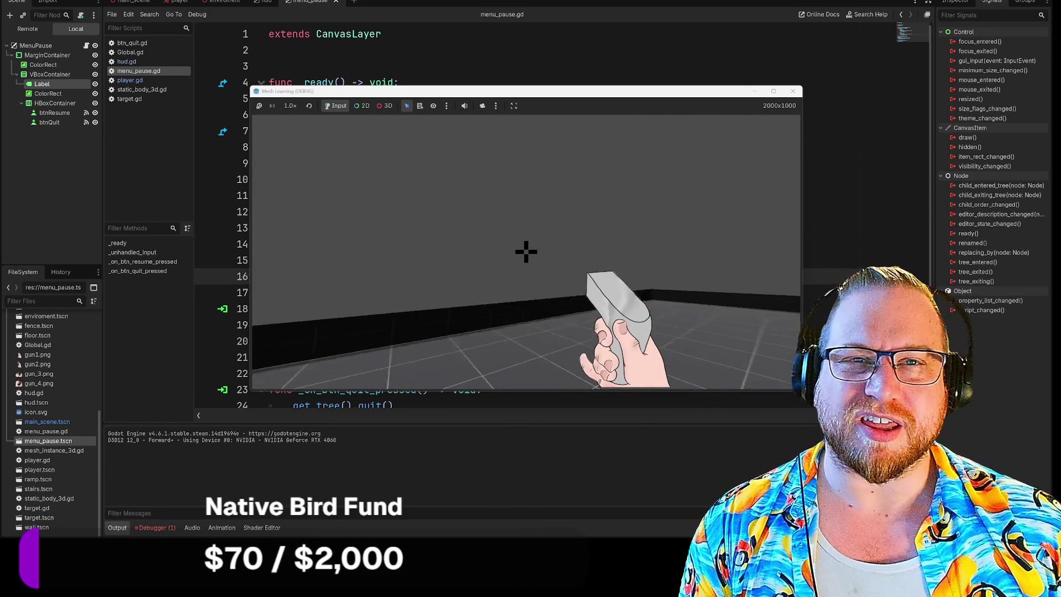
# Step: Look around near the door and spheres, then open the PAUSED menu and quit the game
pyautogui.press('w')
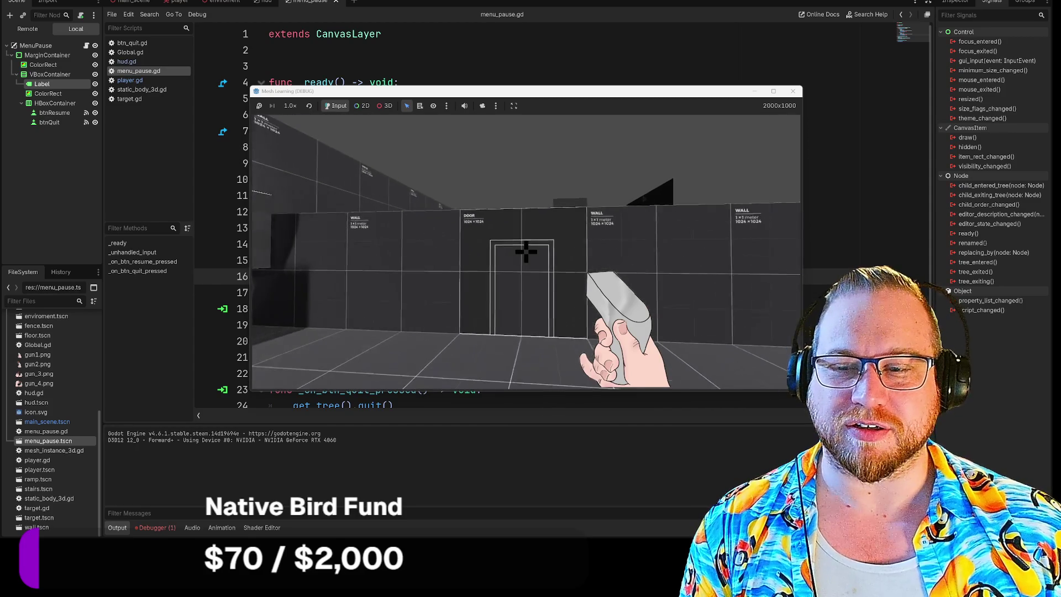
pyautogui.press('w')
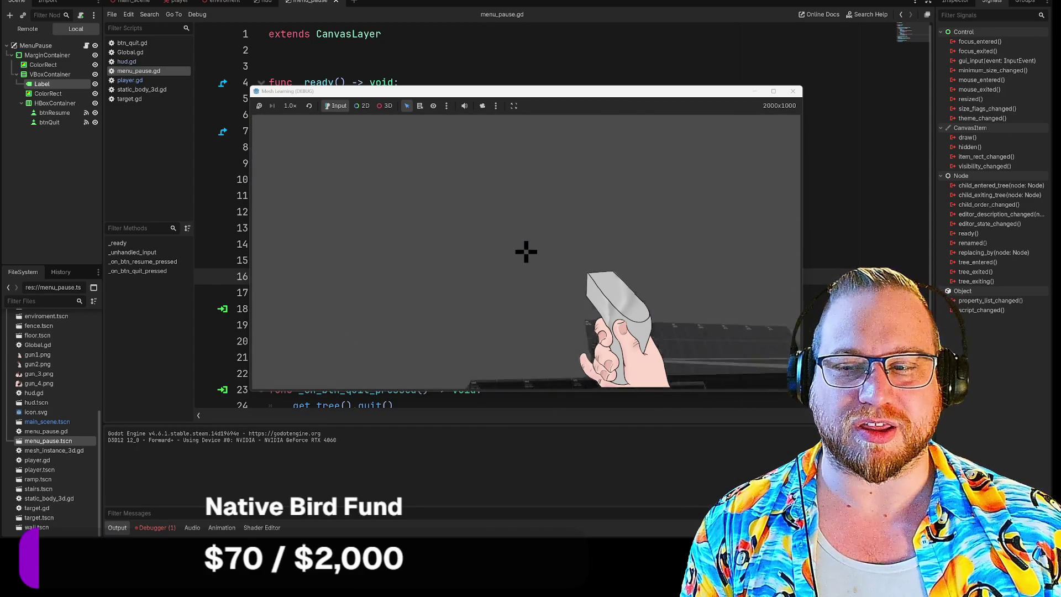
pyautogui.press('w')
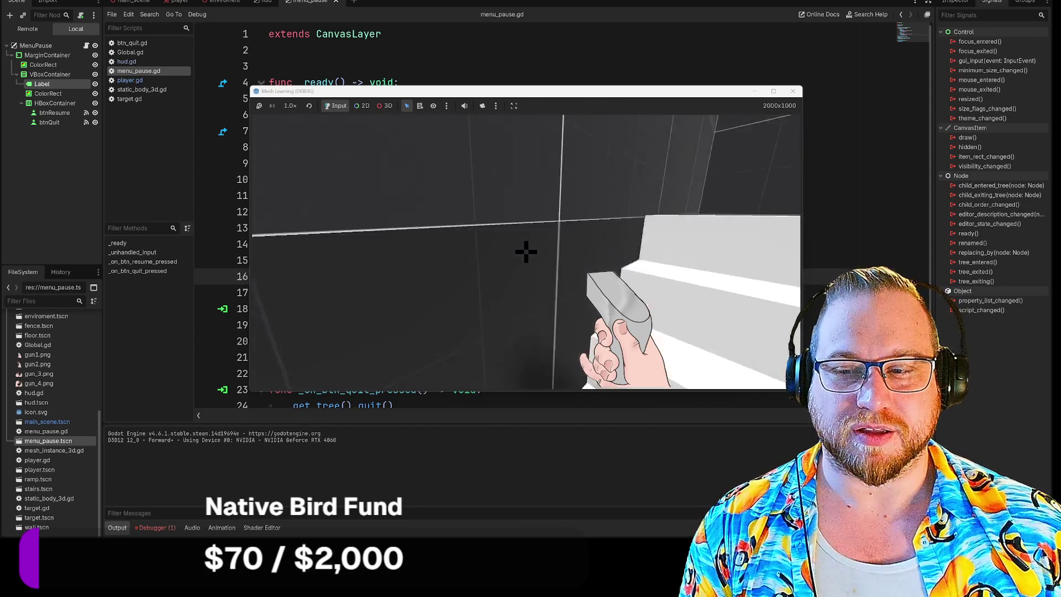
pyautogui.press('w')
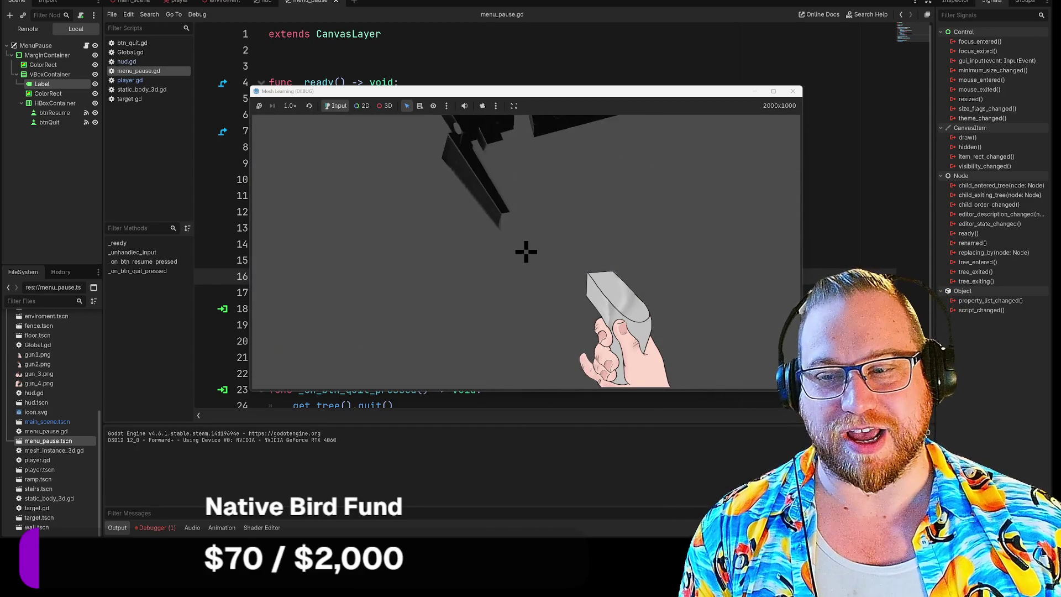
pyautogui.press('w')
pyautogui.press('Escape')
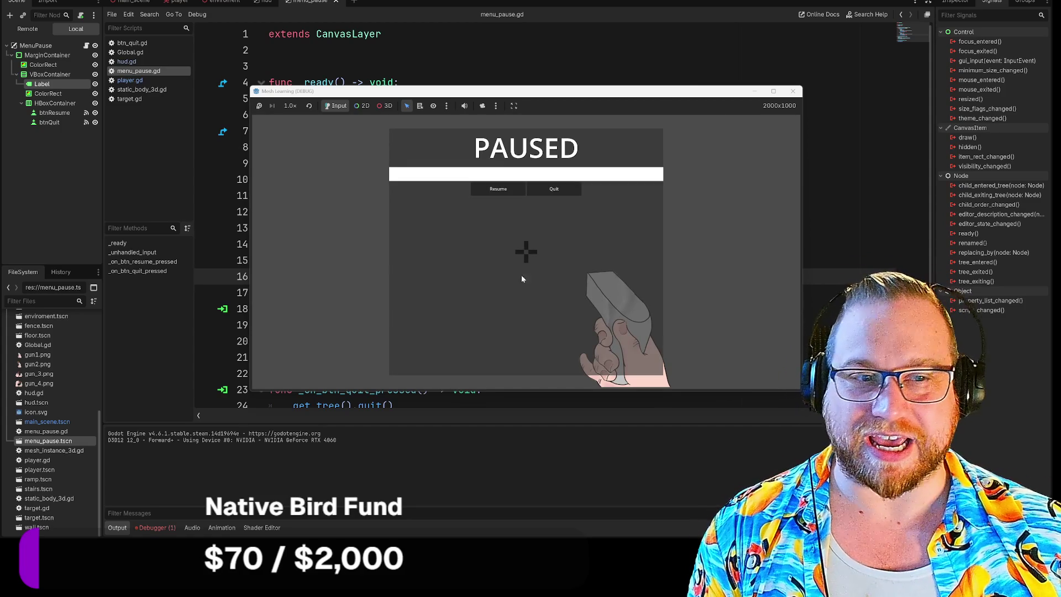
pyautogui.click(564, 190)
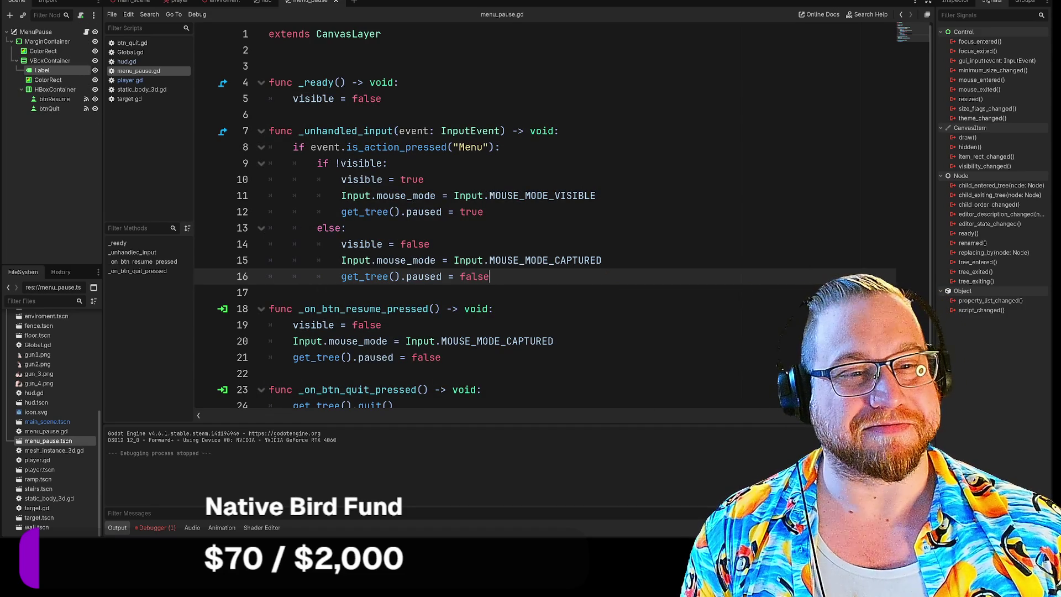
pyautogui.click(268, 292)
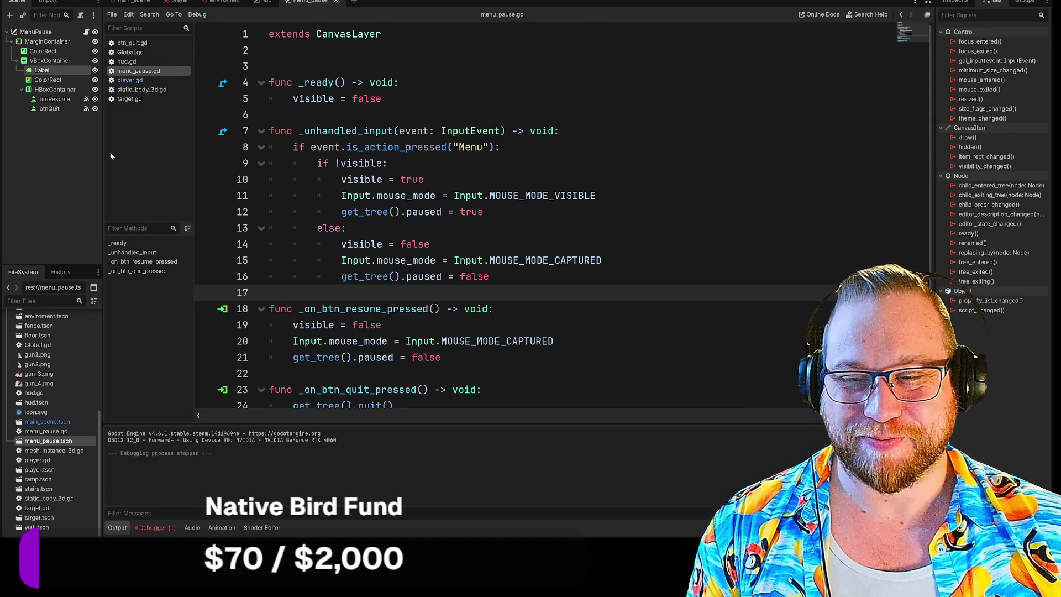
pyautogui.moveTo(362, 179)
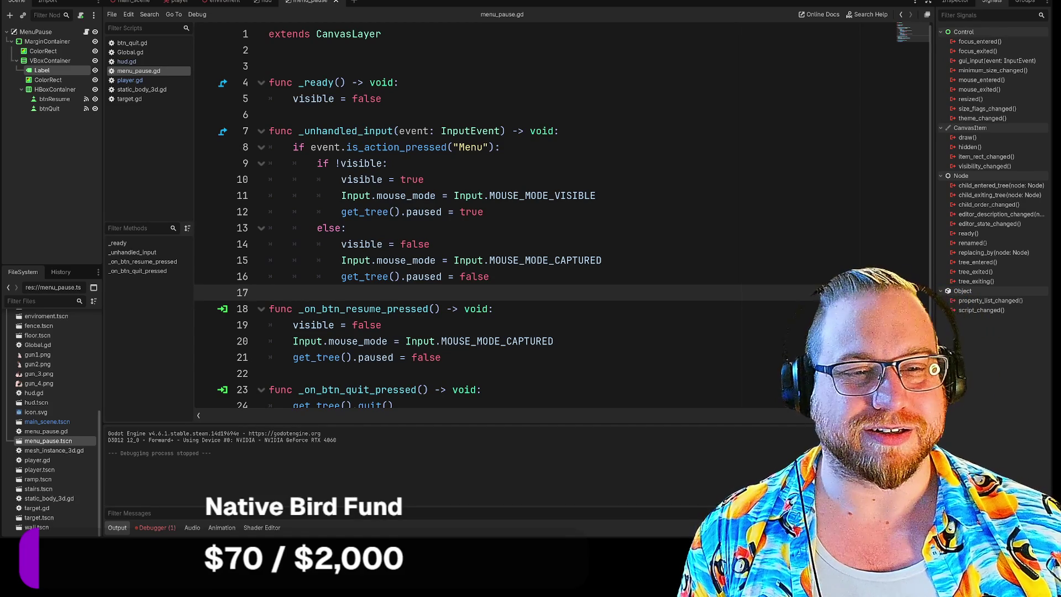
pyautogui.press('Up')
pyautogui.press('Up')
pyautogui.press('Up')
pyautogui.press('End')
pyautogui.click(346, 228)
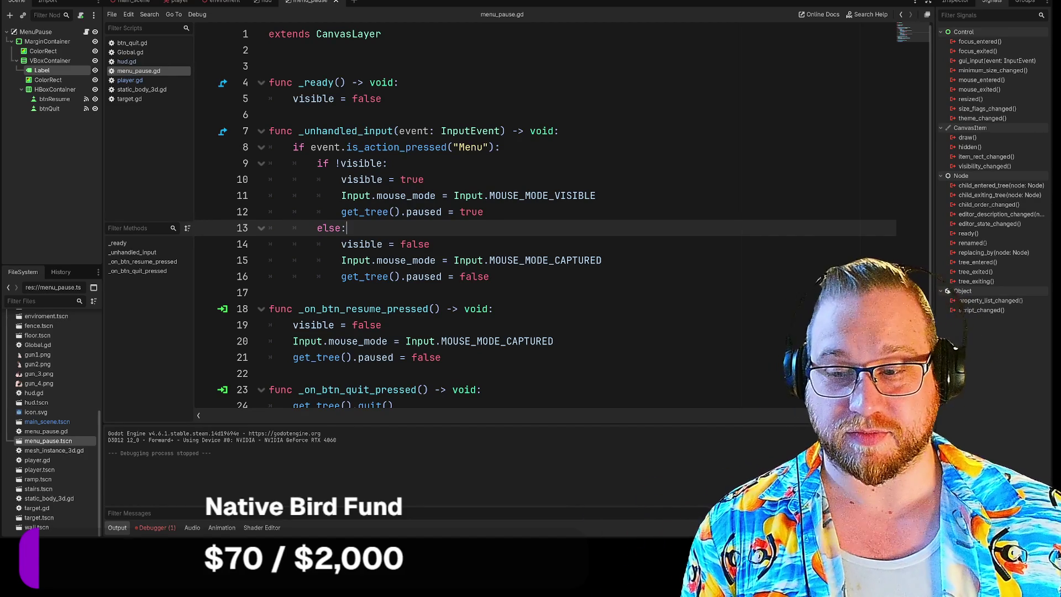
pyautogui.press('Down')
pyautogui.press('Down')
pyautogui.press('End')
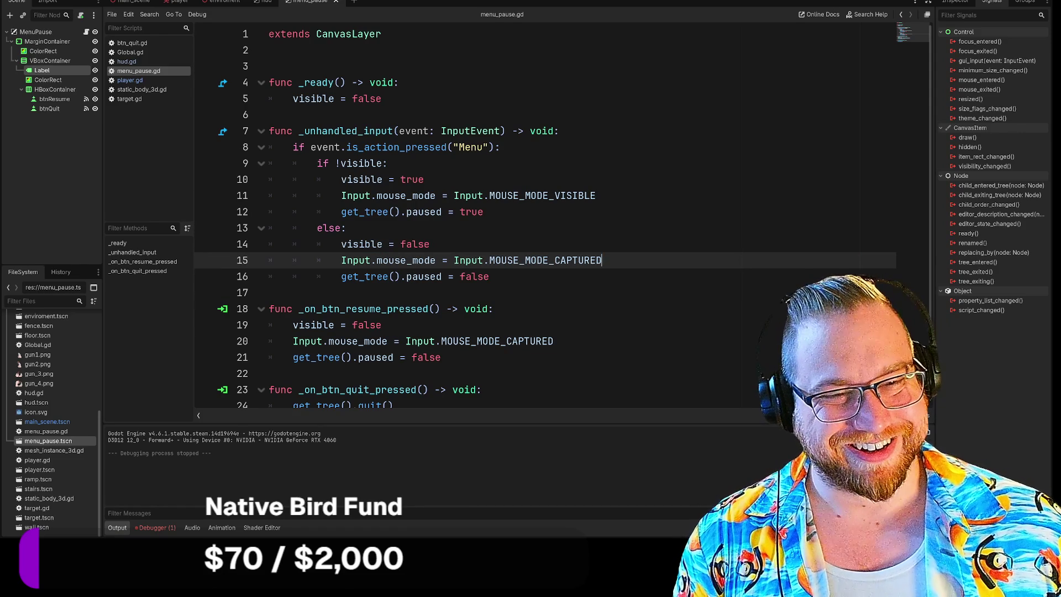
pyautogui.click(490, 276)
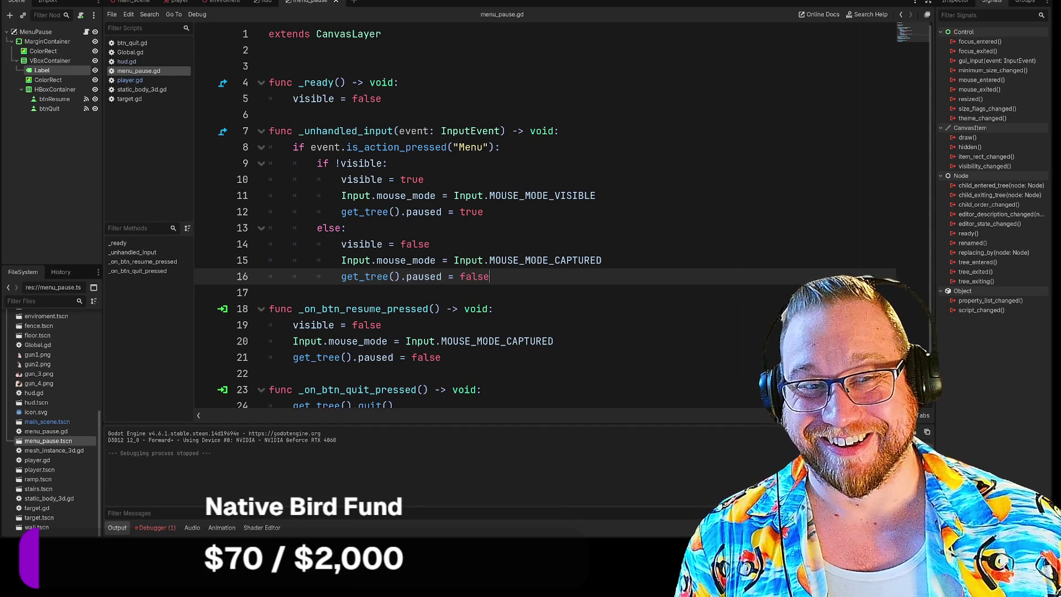
pyautogui.press('Down')
pyautogui.press('Down')
pyautogui.press('Down')
pyautogui.scroll(-1, 563, 214)
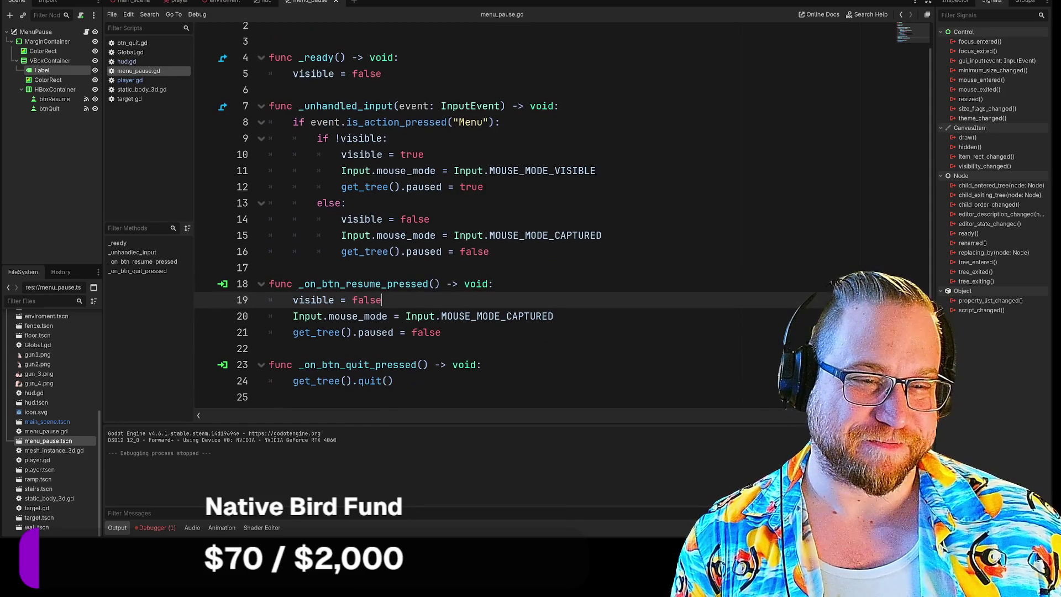
pyautogui.scroll(1, 562, 214)
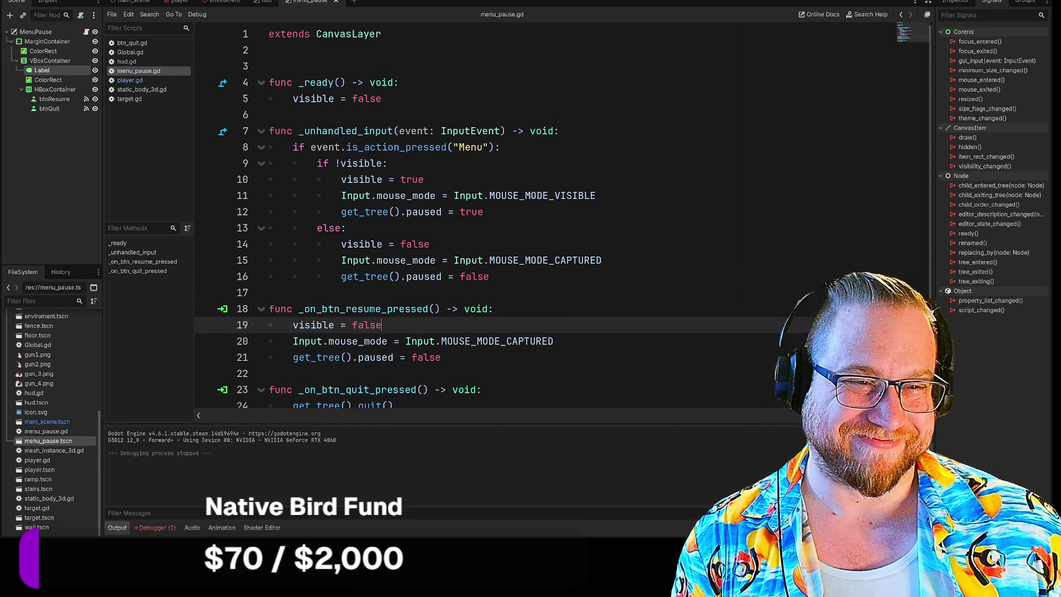
pyautogui.click(269, 293)
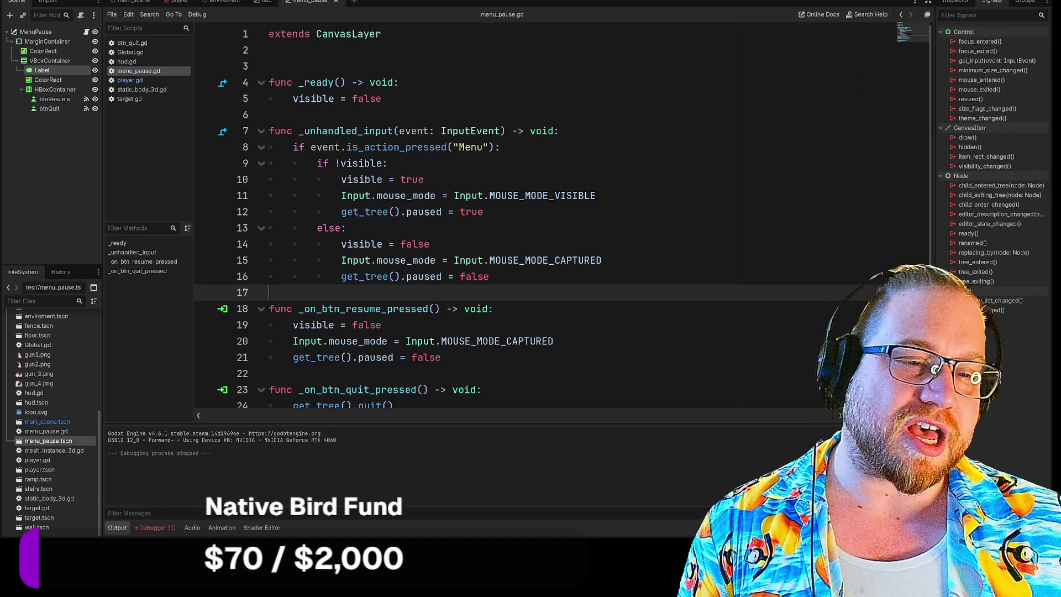
pyautogui.click(493, 309)
pyautogui.click(269, 293)
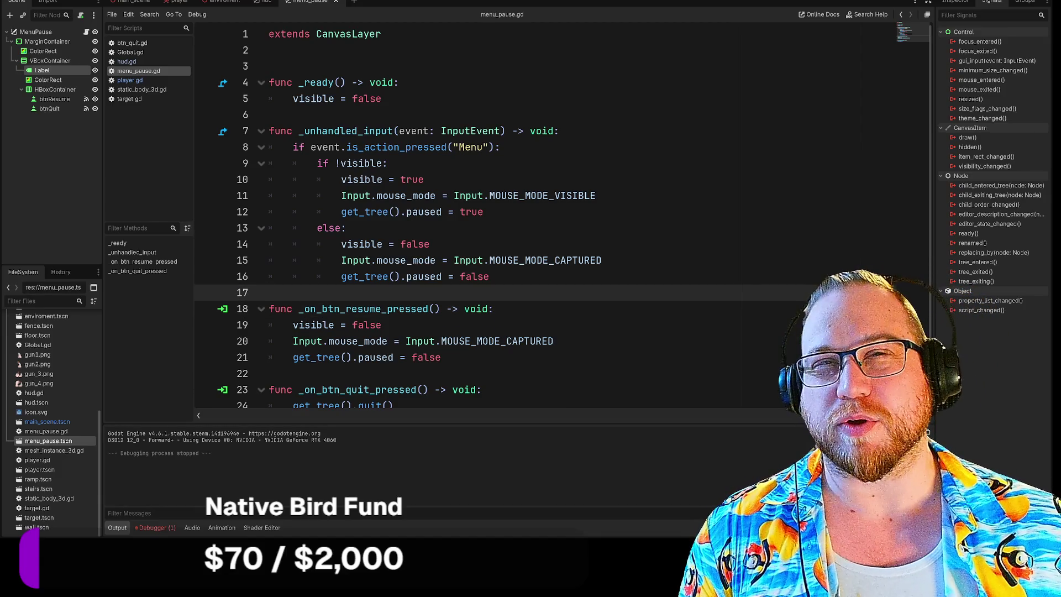
pyautogui.press('Up')
pyautogui.press('Down')
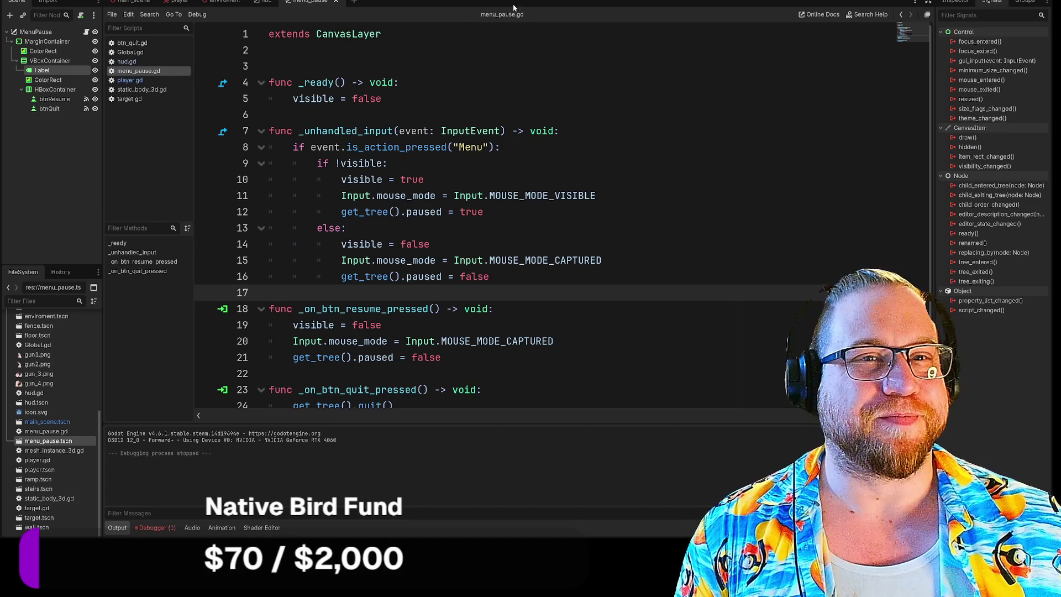
pyautogui.click(265, 2)
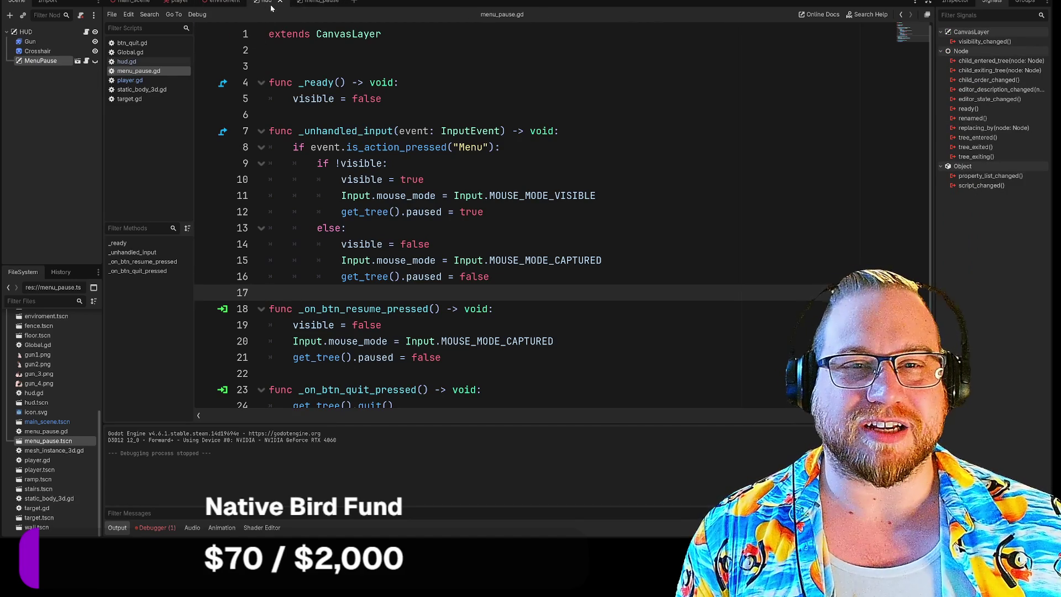
pyautogui.click(309, 2)
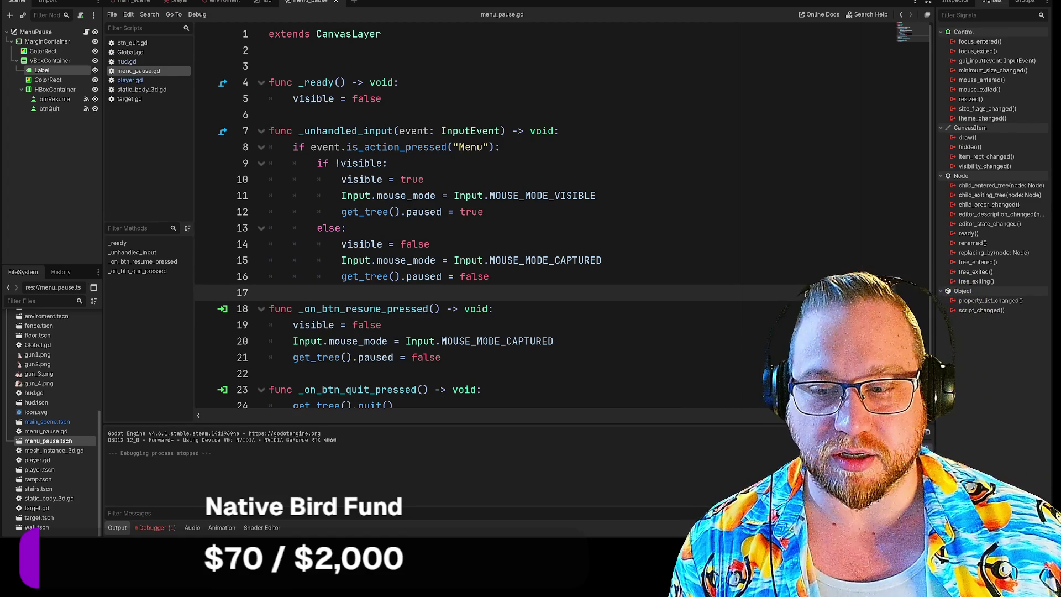
pyautogui.click(269, 114)
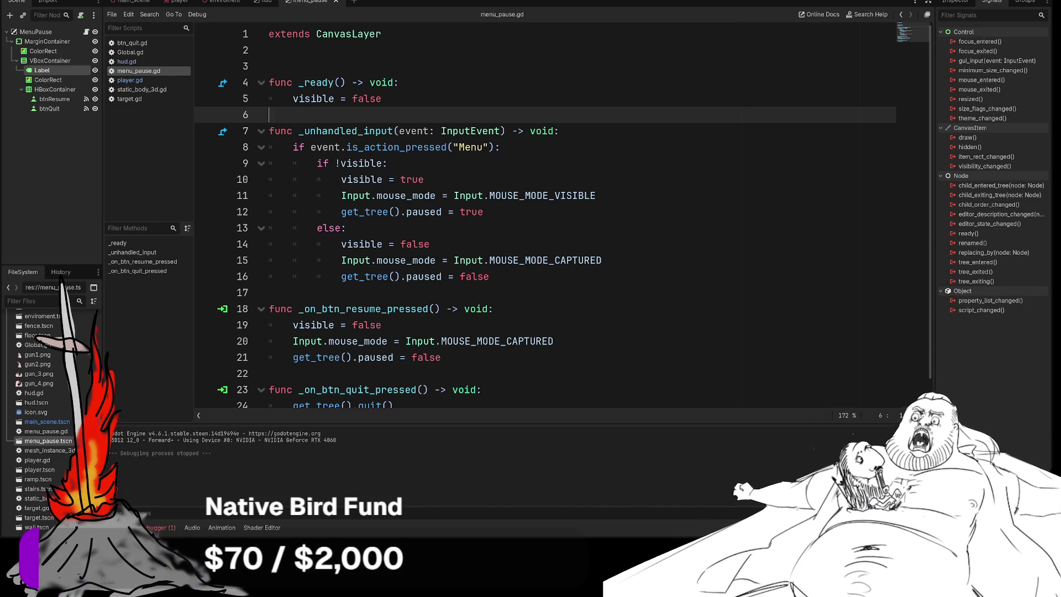
pyautogui.press('F5')
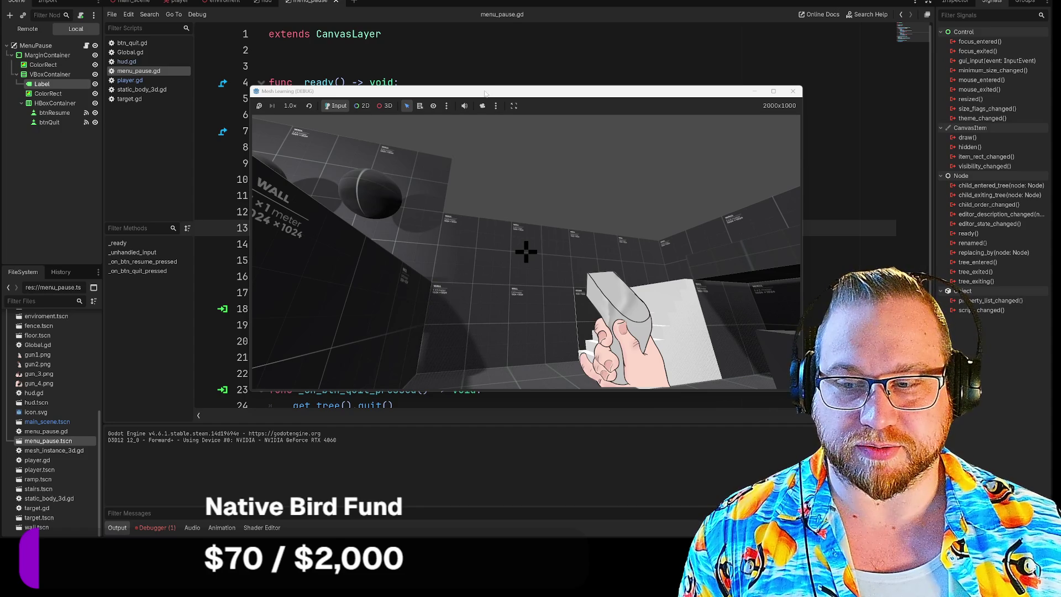
# Step: Move the running game window to the top-left and shrink it to reveal the code
pyautogui.moveTo(461, 100); pyautogui.dragTo(239, 4)
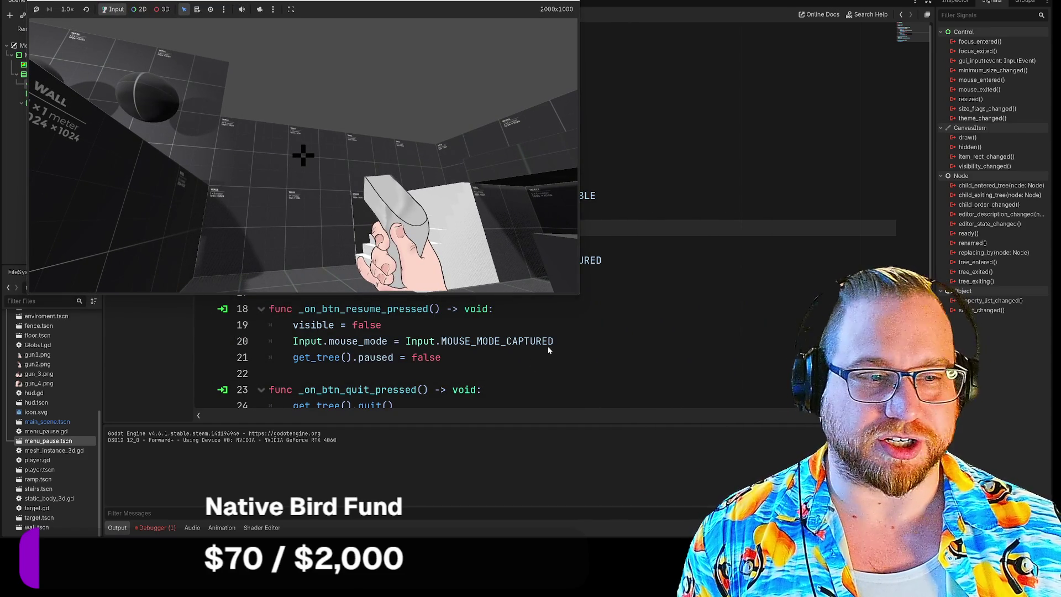
pyautogui.moveTo(580, 297)
pyautogui.mouseDown()
pyautogui.moveTo(848, 473)
pyautogui.moveTo(810, 485)
pyautogui.moveTo(547, 295)
pyautogui.moveTo(753, 305)
pyautogui.moveTo(367, 506)
pyautogui.moveTo(646, 276)
pyautogui.moveTo(786, 469)
pyautogui.moveTo(367, 379)
pyautogui.moveTo(795, 462)
pyautogui.moveTo(877, 498)
pyautogui.moveTo(879, 481)
pyautogui.mouseUp()
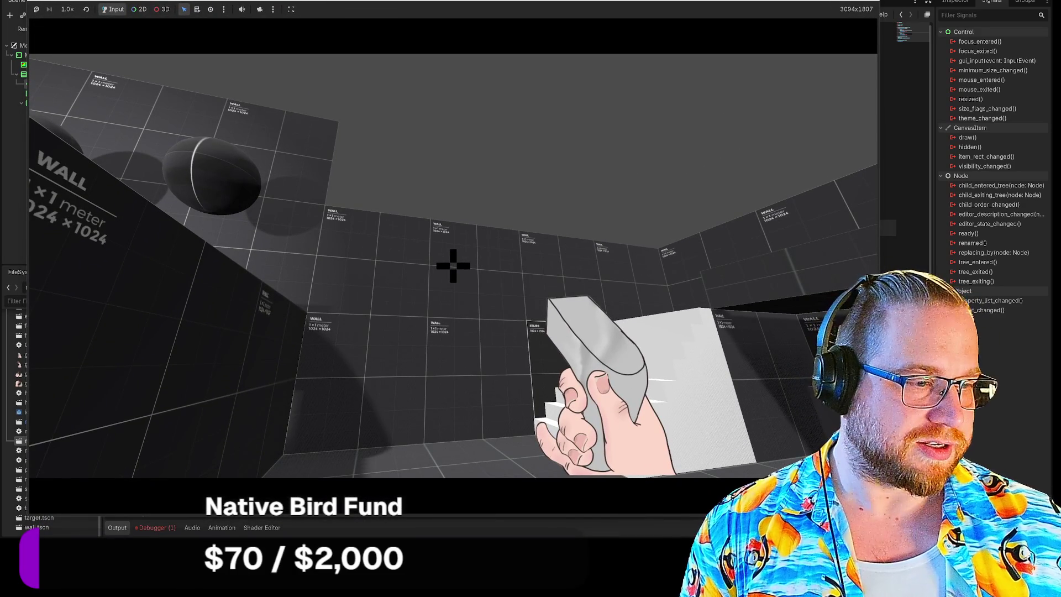
pyautogui.moveTo(878, 480)
pyautogui.mouseDown()
pyautogui.moveTo(713, 371)
pyautogui.moveTo(701, 348)
pyautogui.mouseUp()
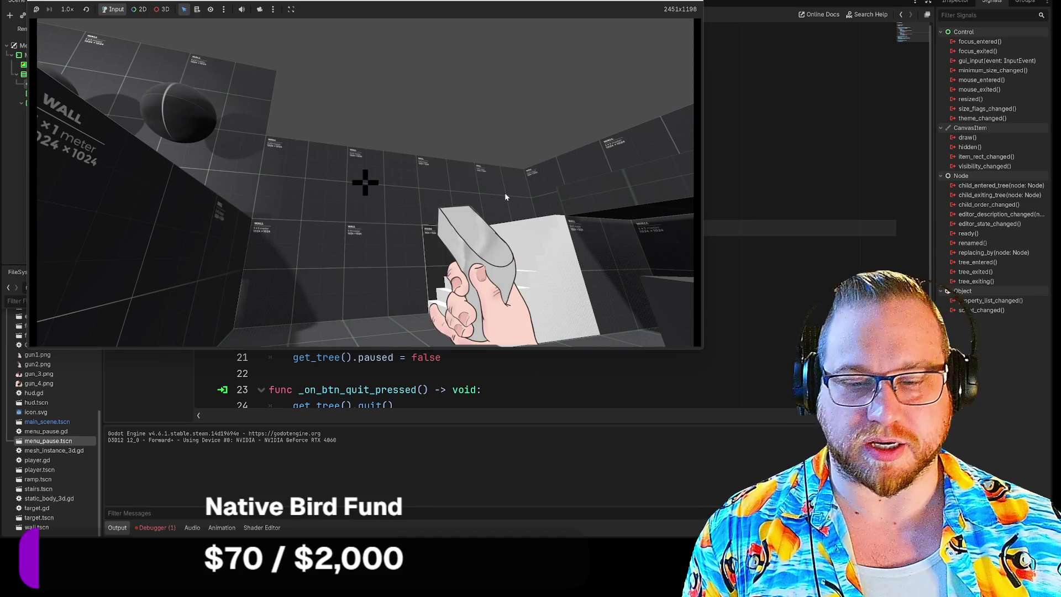
# Step: Pause and resume the game, walk to the stairs and targets, then pause again and quit
pyautogui.press('Escape')
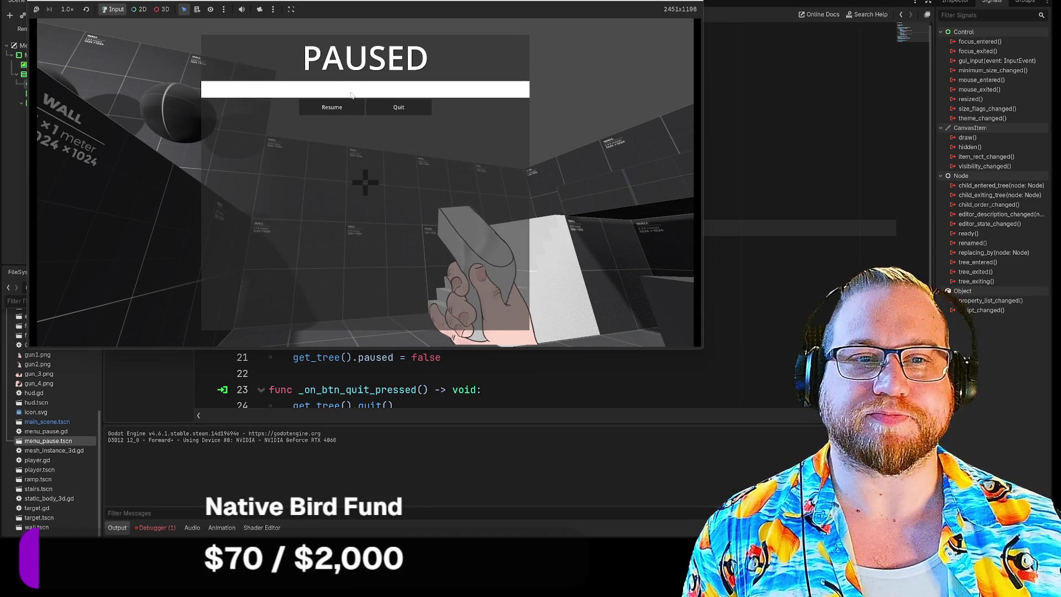
pyautogui.click(332, 108)
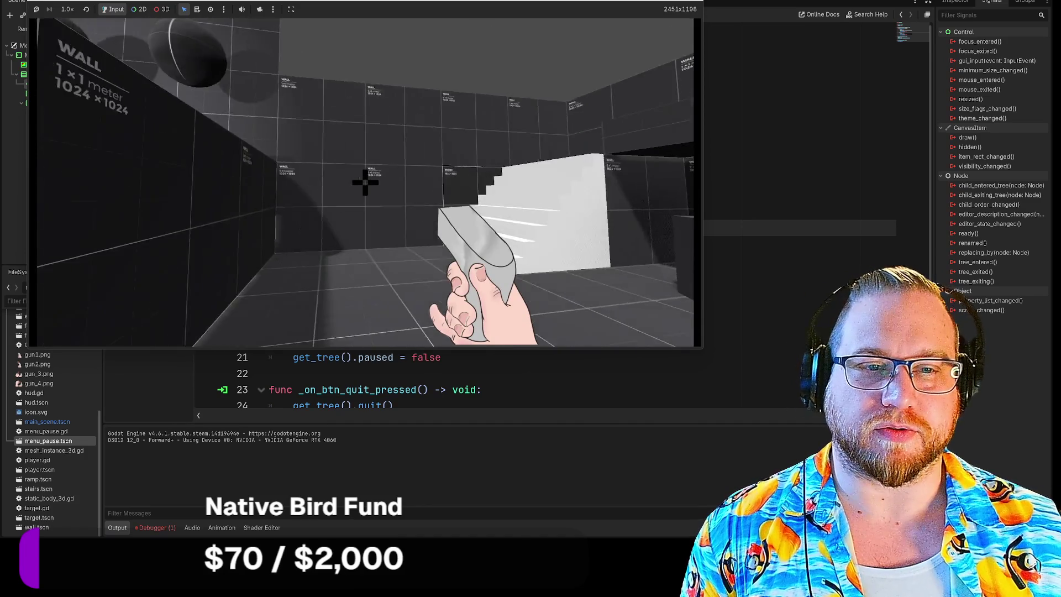
pyautogui.press('w')
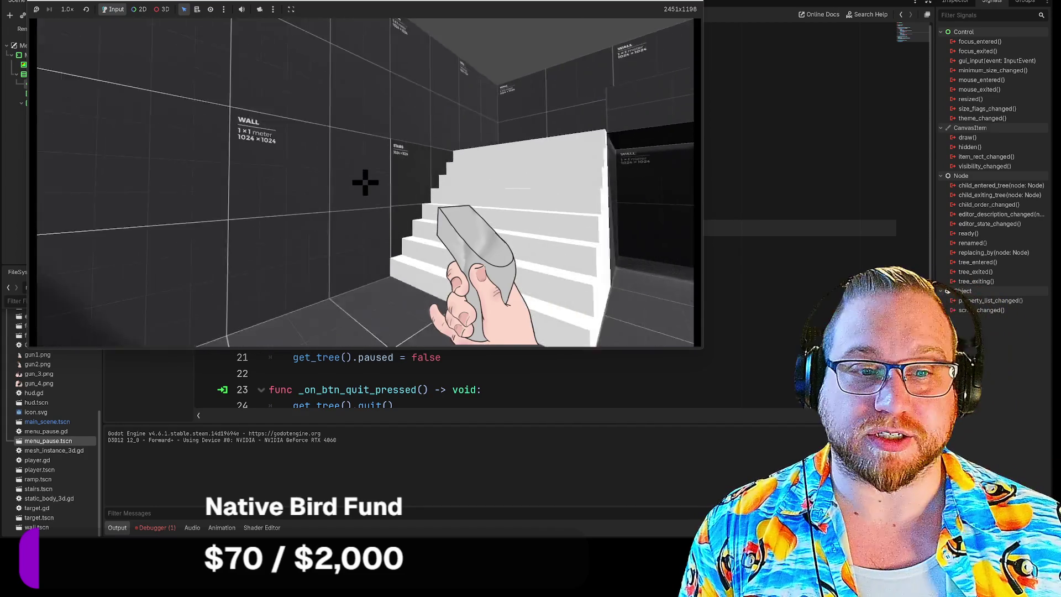
pyautogui.press('w')
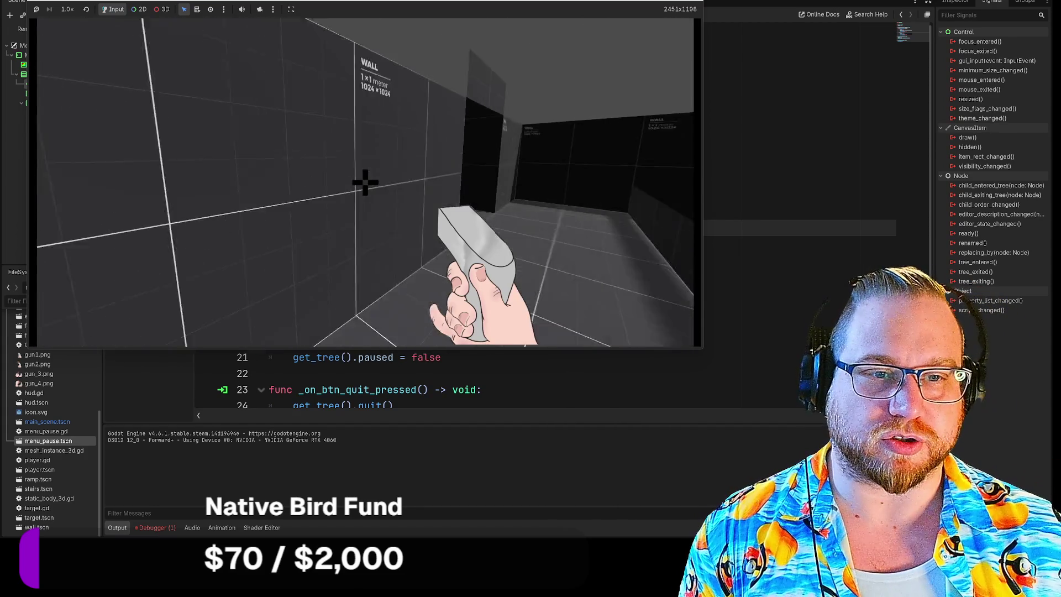
pyautogui.moveTo(365, 183)
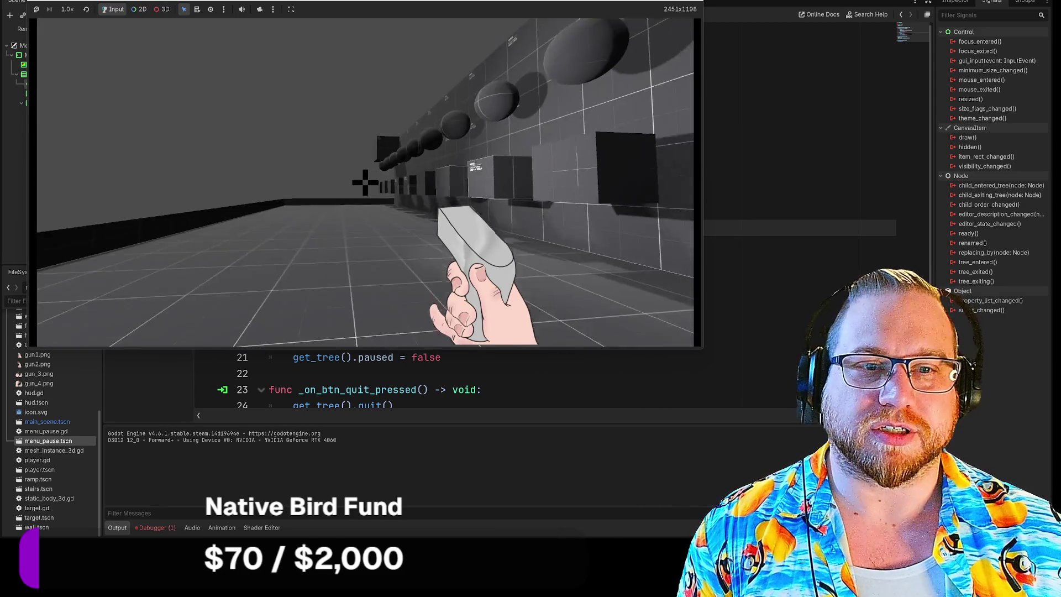
pyautogui.press('w')
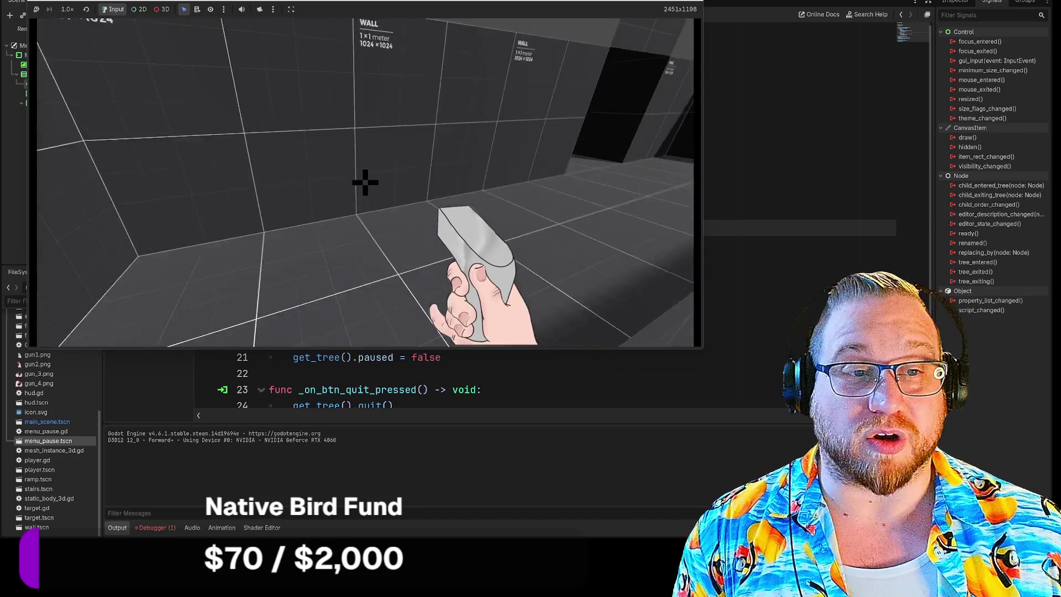
pyautogui.press('w')
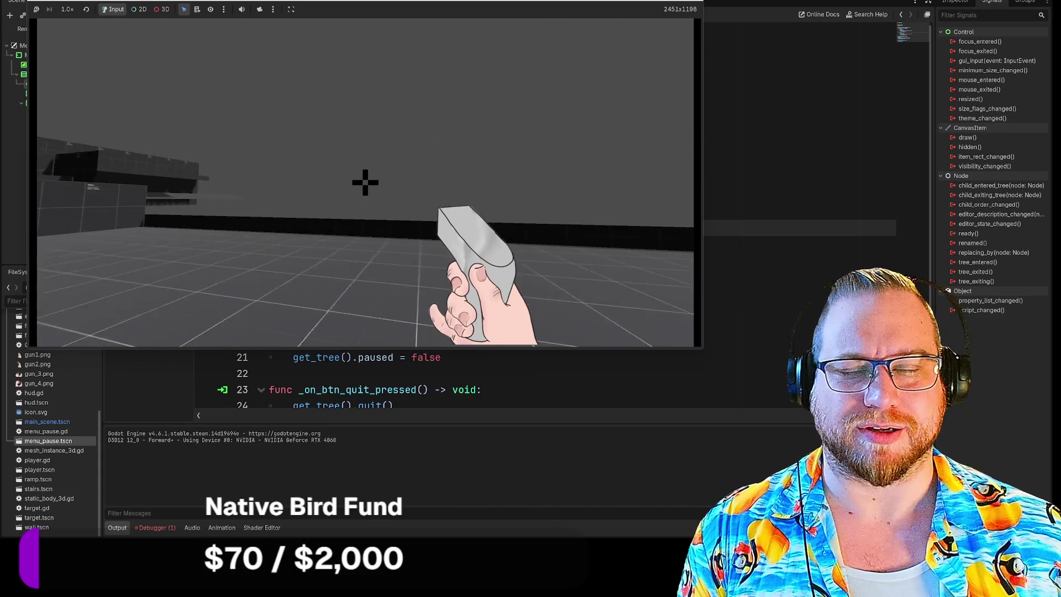
pyautogui.press('Escape')
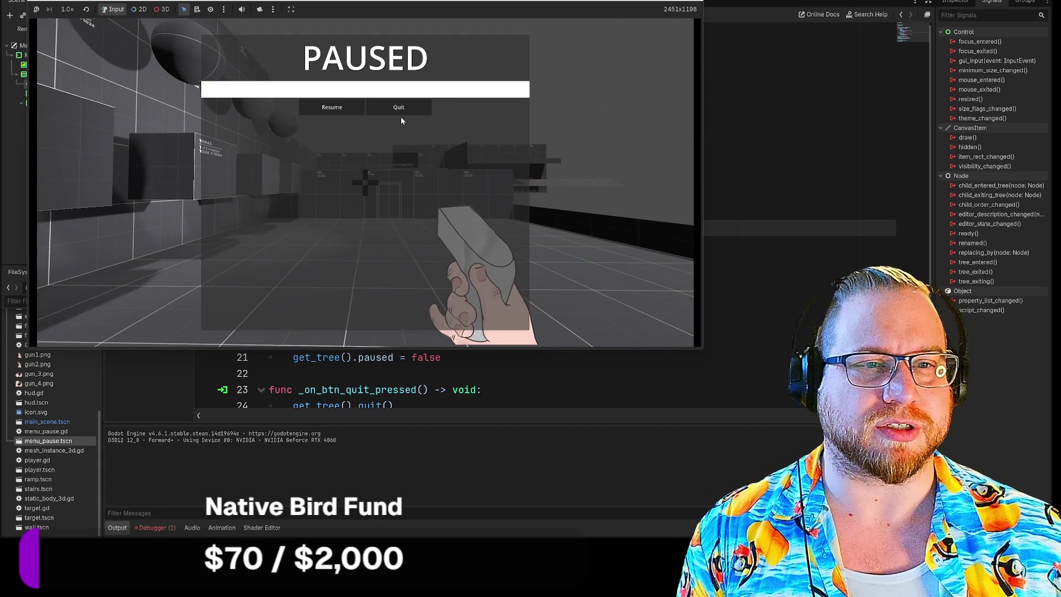
pyautogui.click(398, 108)
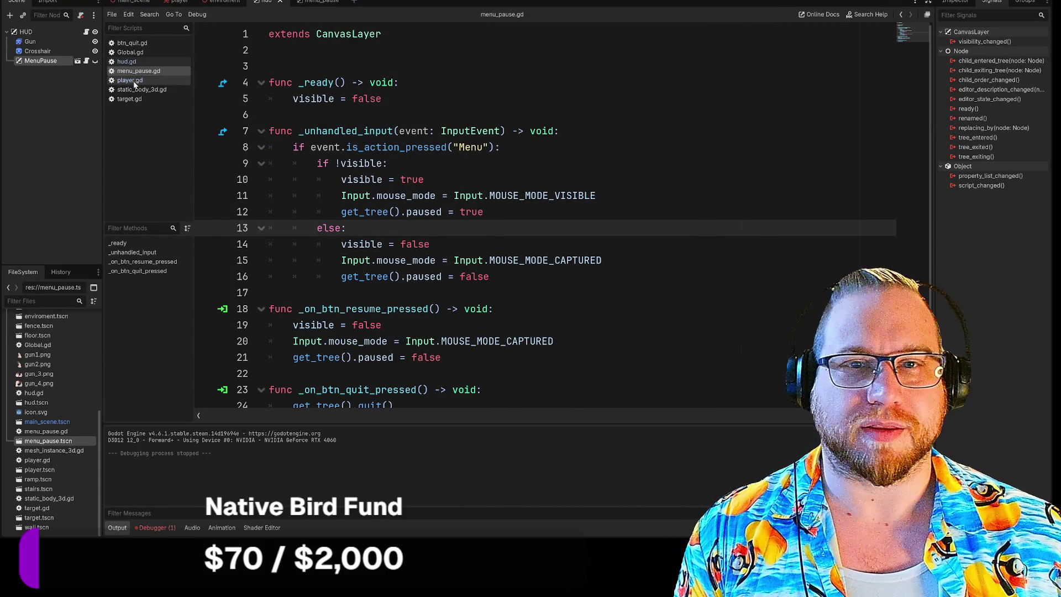
# Step: Set the Crosshair sprite's Transform scale to 0.5 in the HUD 2D view
pyautogui.click(55, 49)
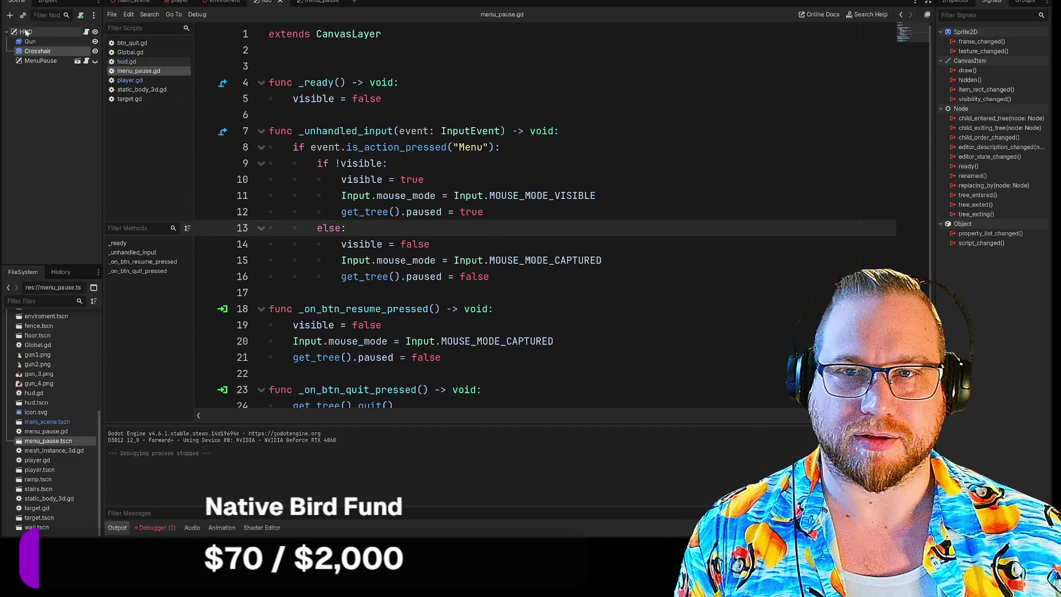
pyautogui.hotkey('ctrl', 'F1')
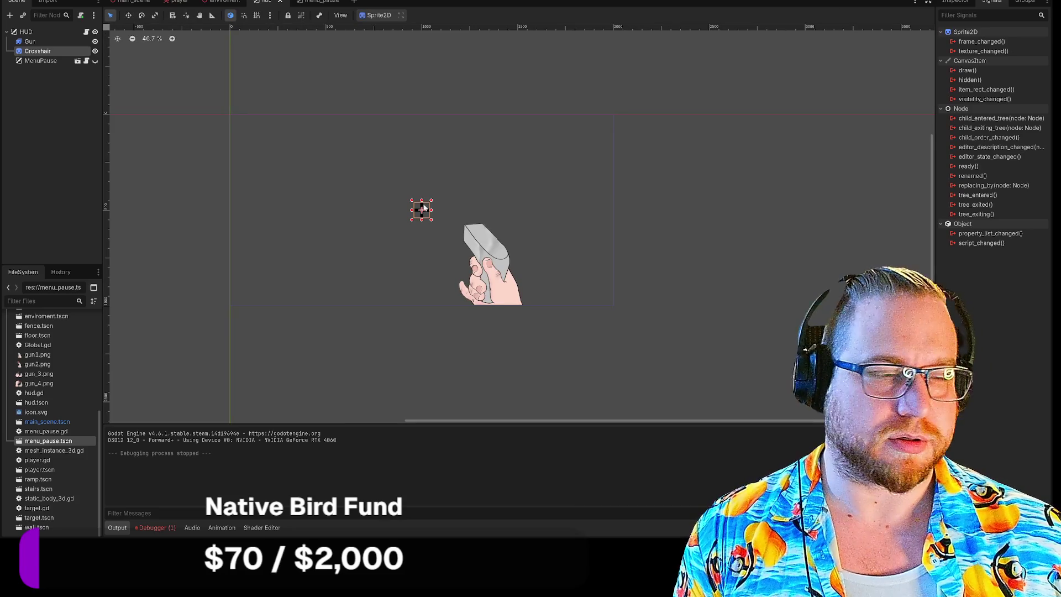
pyautogui.click(955, 2)
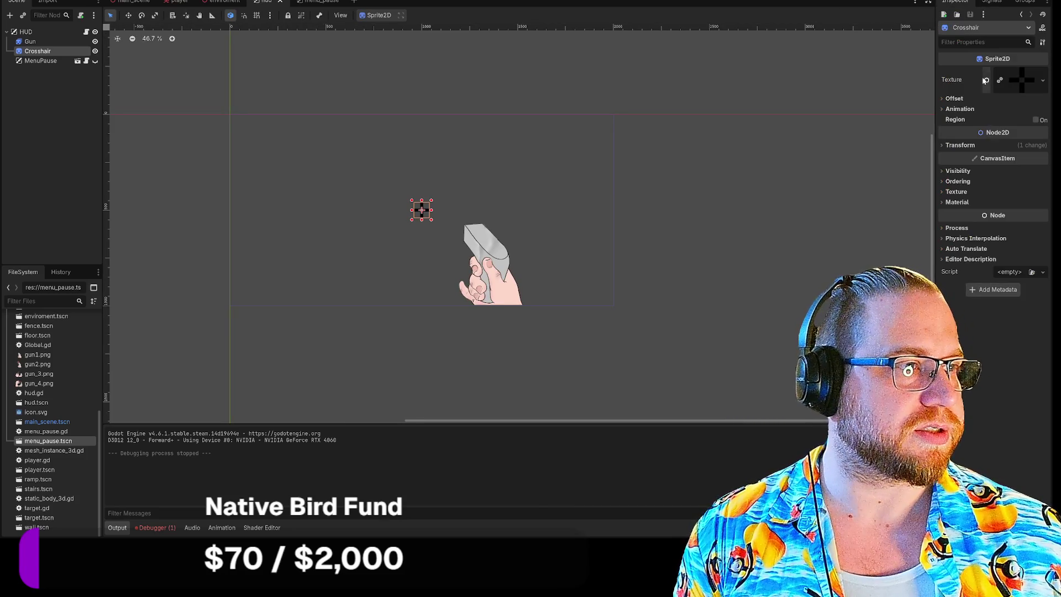
pyautogui.click(959, 109)
pyautogui.click(959, 109)
pyautogui.click(946, 146)
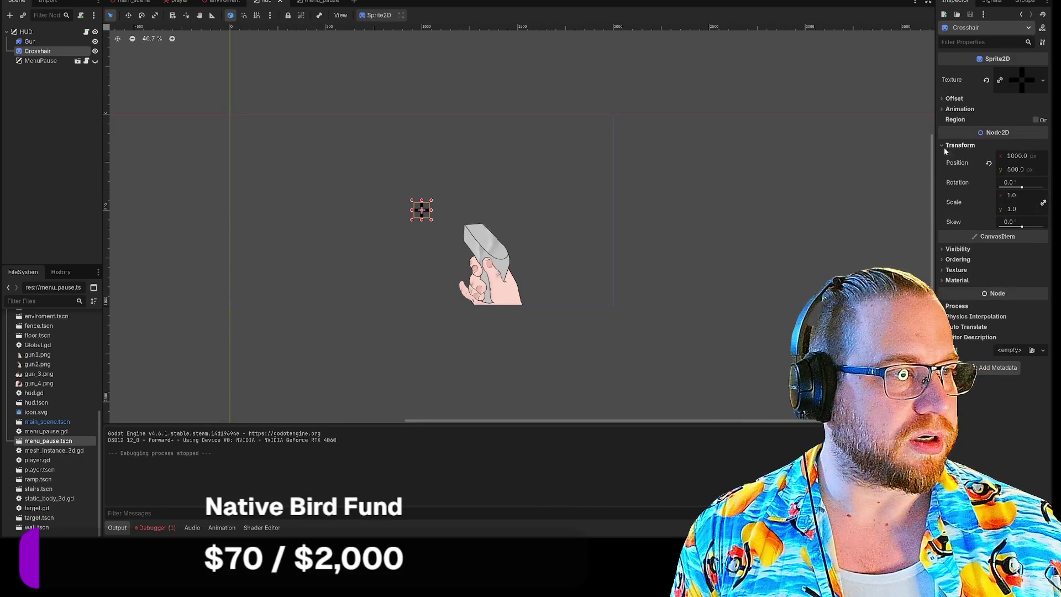
pyautogui.click(1017, 195)
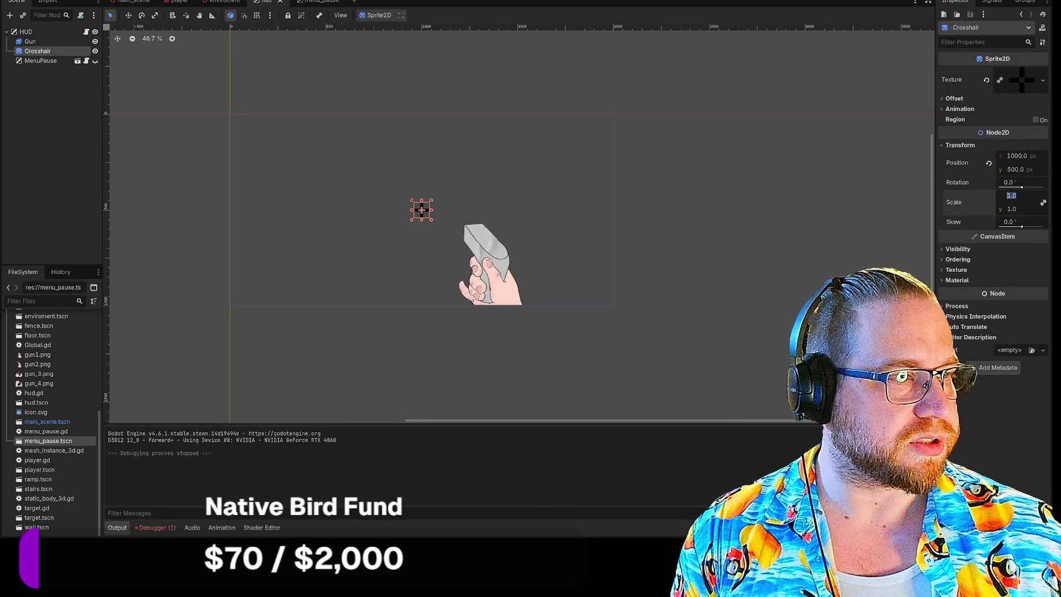
pyautogui.write('0.5')
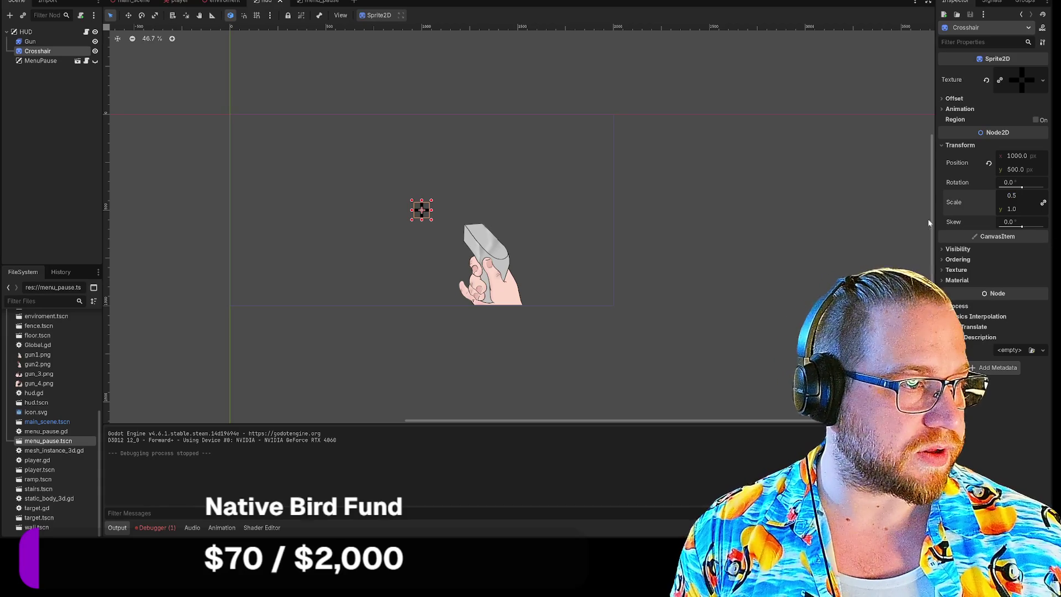
pyautogui.press('Return')
pyautogui.click(943, 250)
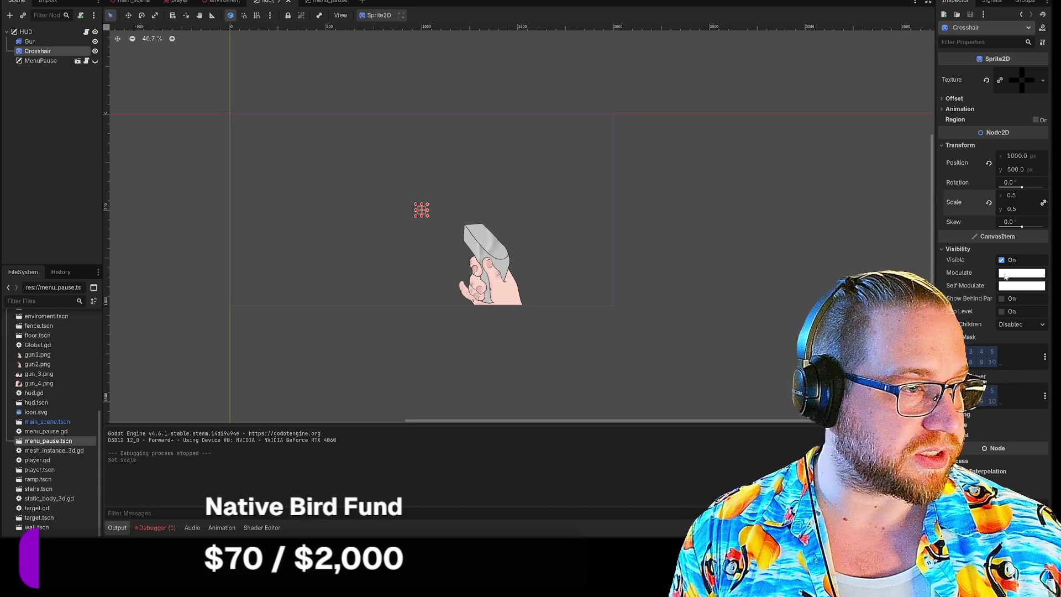
# Step: Set the Crosshair's Modulate alpha to 125 for semi-transparent white, then run the game
pyautogui.click(1021, 272)
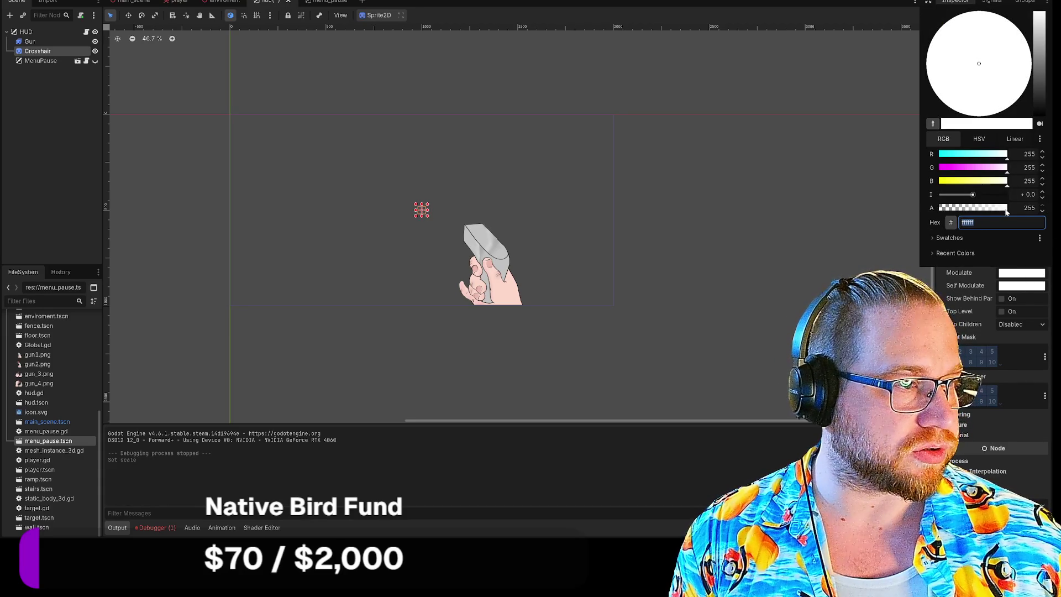
pyautogui.write('125')
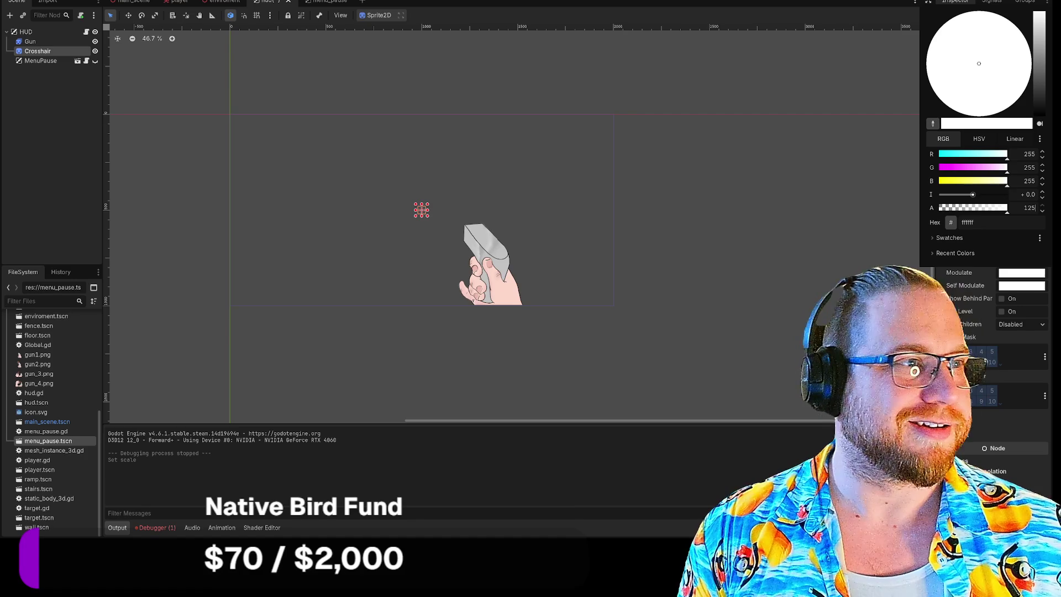
pyautogui.press('Escape')
pyautogui.press('F5')
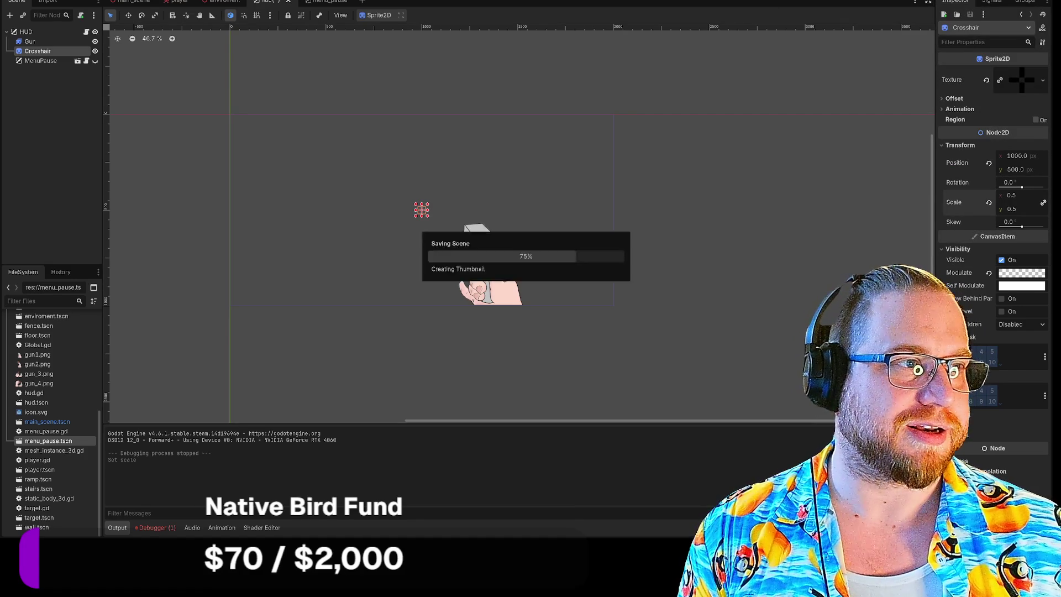
pyautogui.press('w')
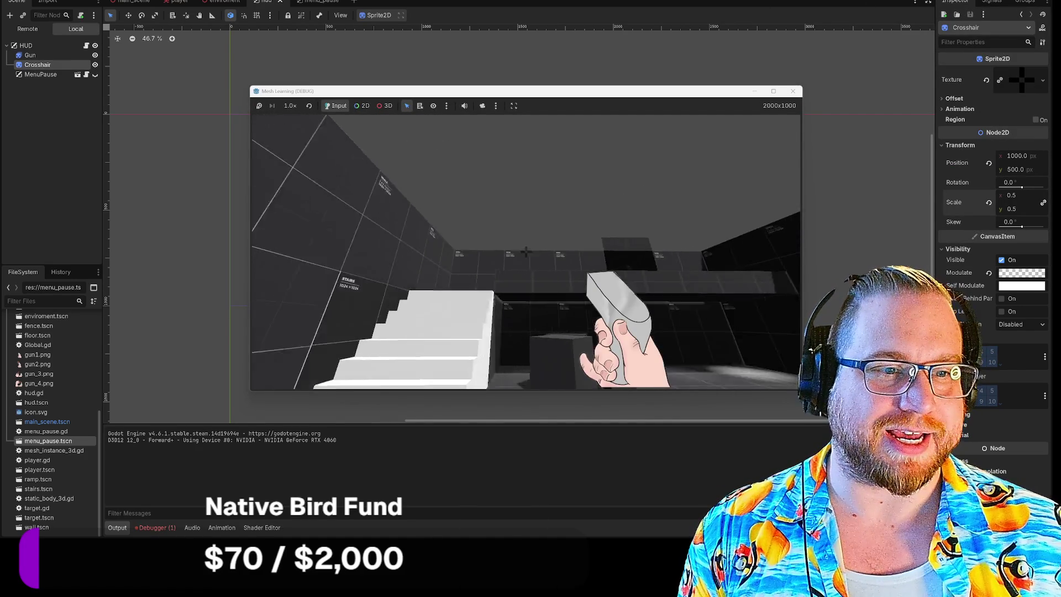
pyautogui.moveTo(526, 251)
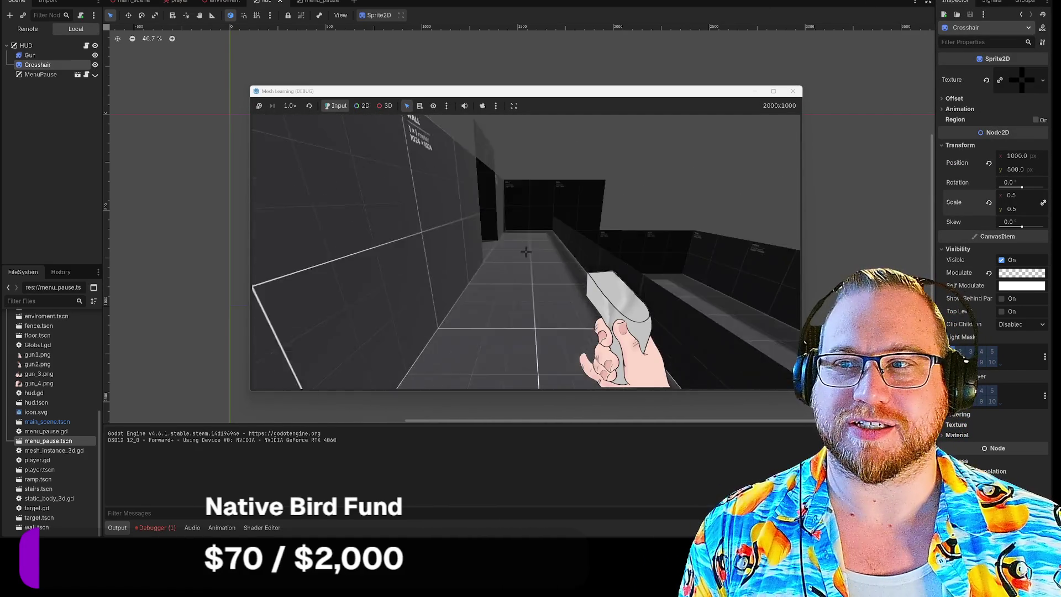
pyautogui.press('w')
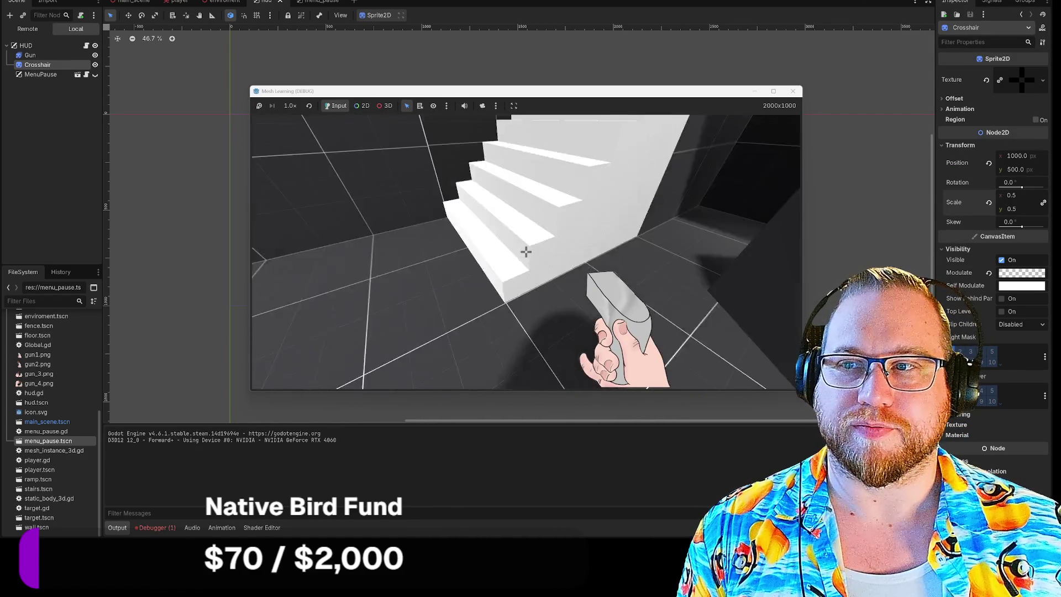
pyautogui.press('w')
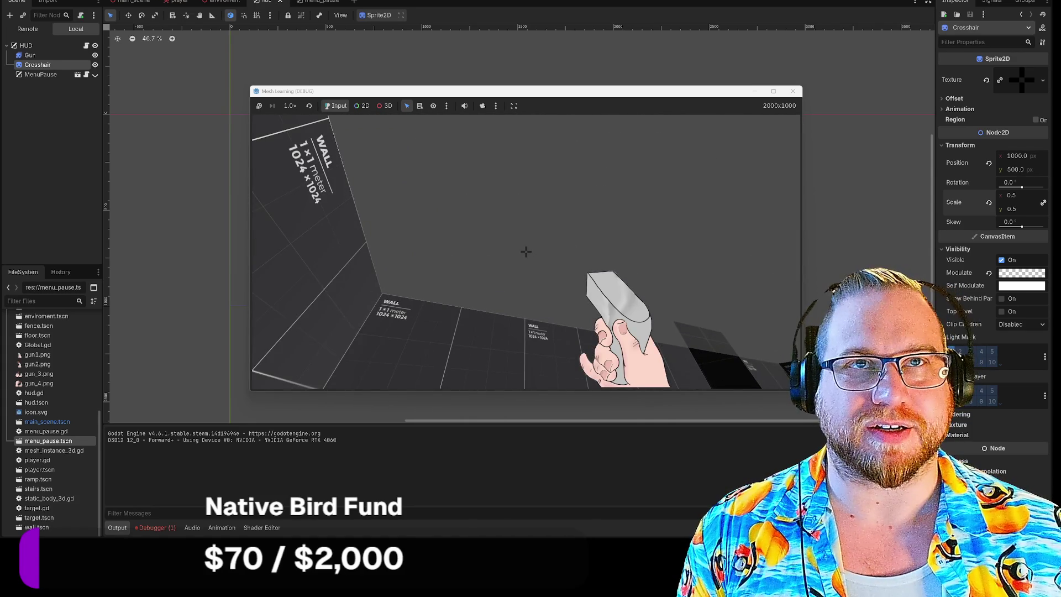
pyautogui.press('w')
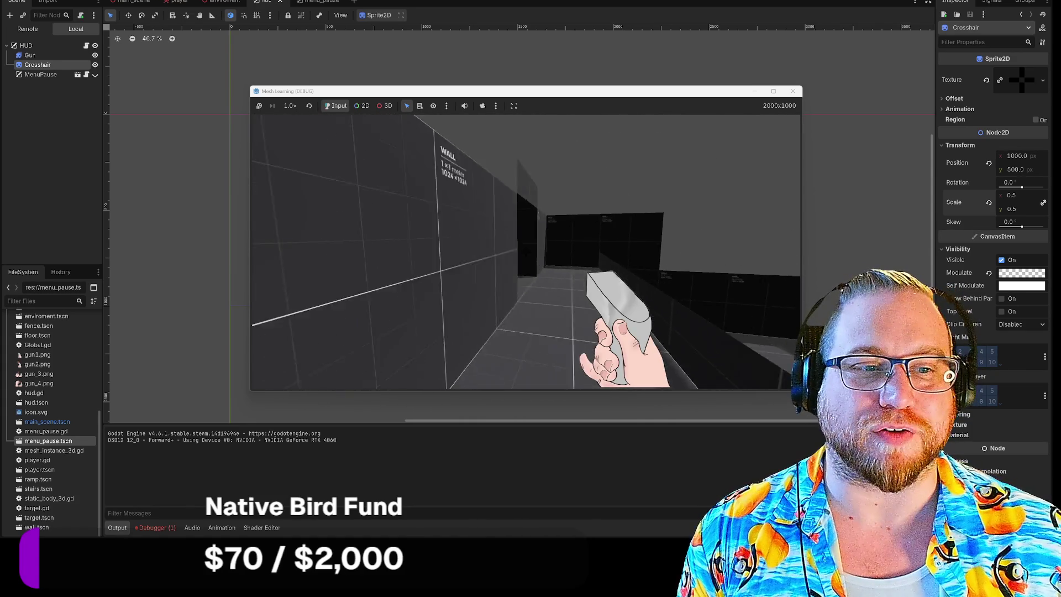
pyautogui.press('w')
pyautogui.press('d')
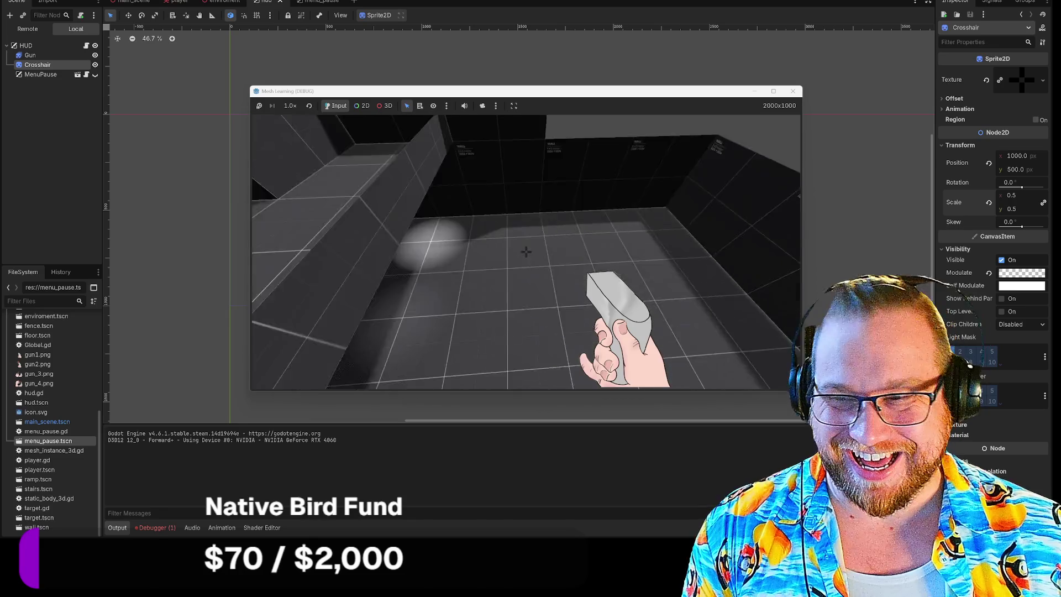
pyautogui.click(793, 91)
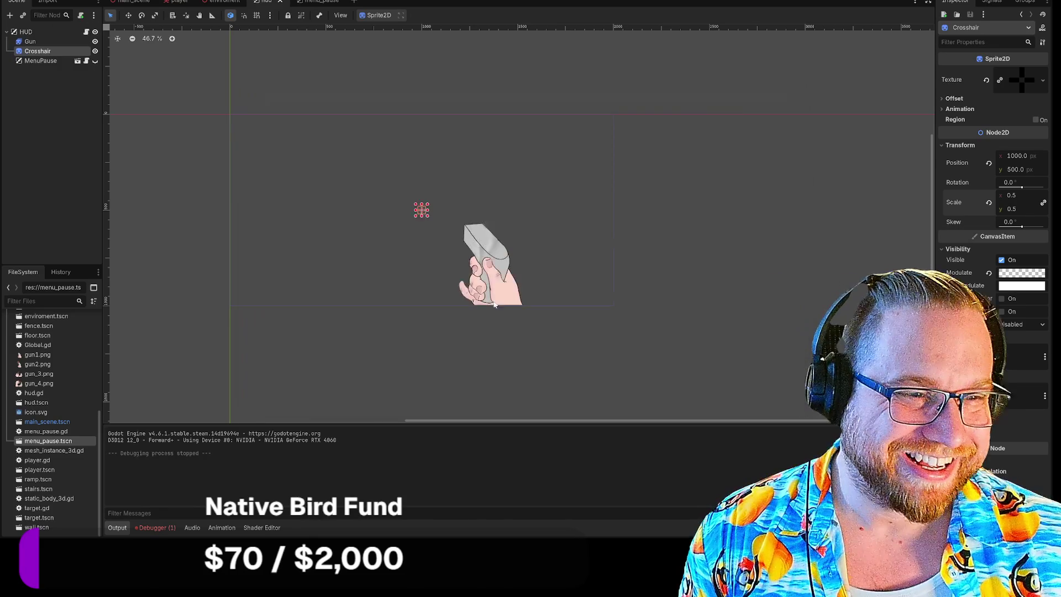
# Step: Expand the Gun's Transform properties and set its Position y to 700
pyautogui.scroll(11, 479, 313)
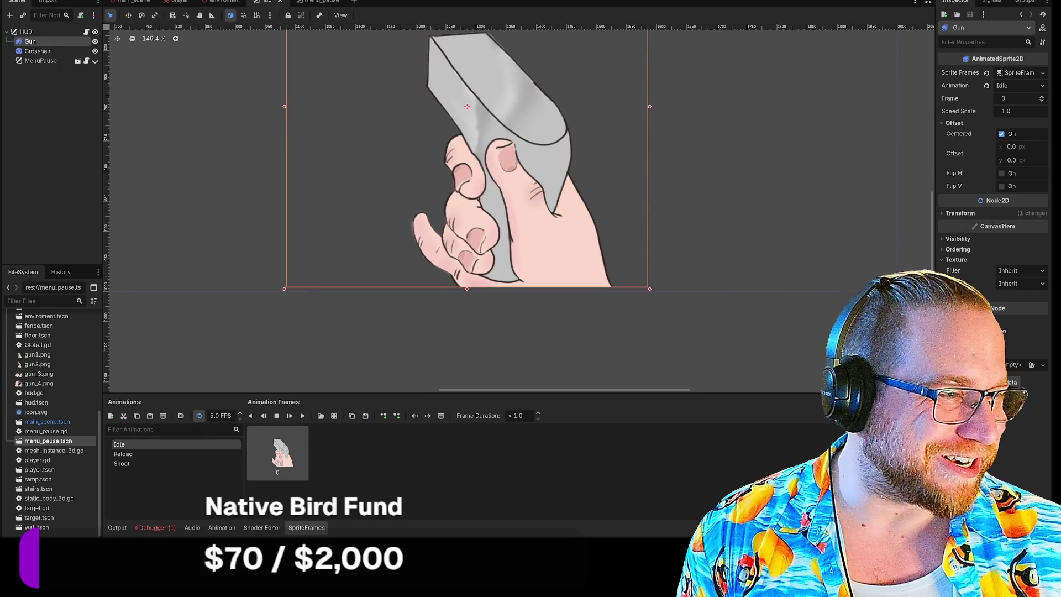
pyautogui.click(944, 239)
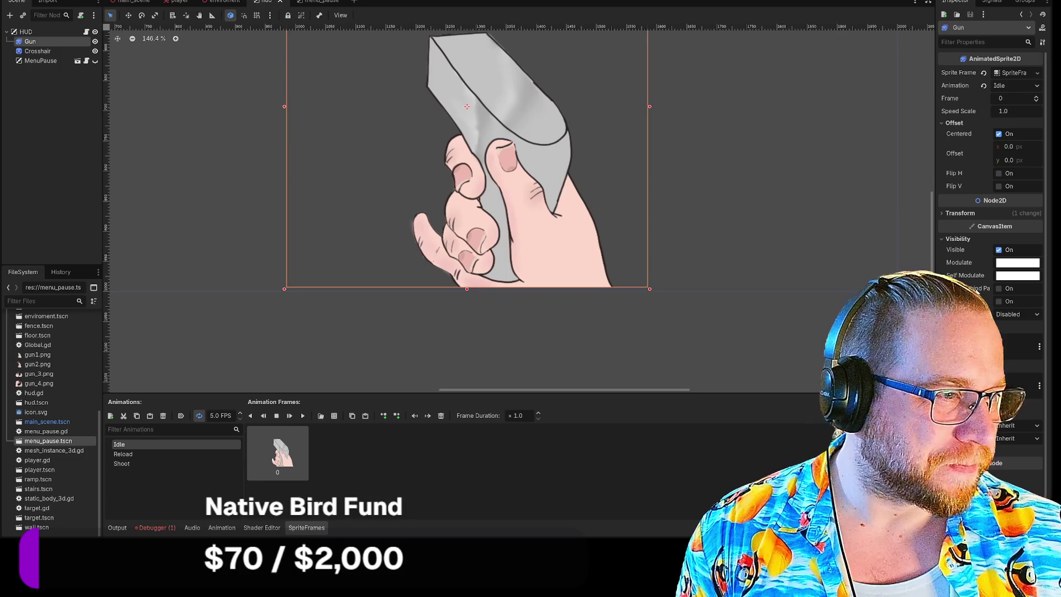
pyautogui.click(947, 239)
pyautogui.click(959, 213)
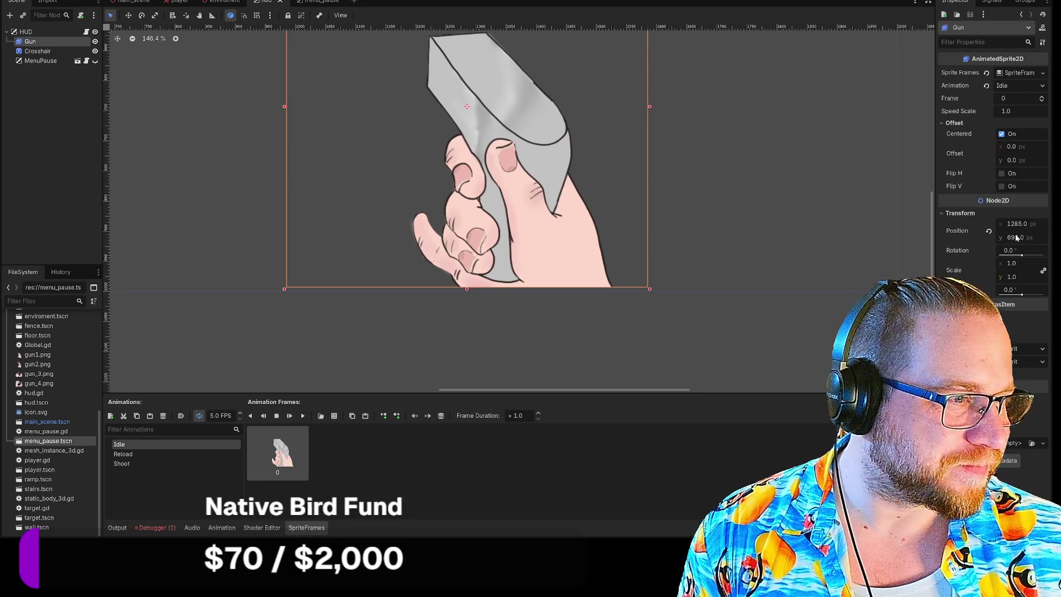
pyautogui.moveTo(981, 235); pyautogui.dragTo(1008, 241)
pyautogui.click(703, 358)
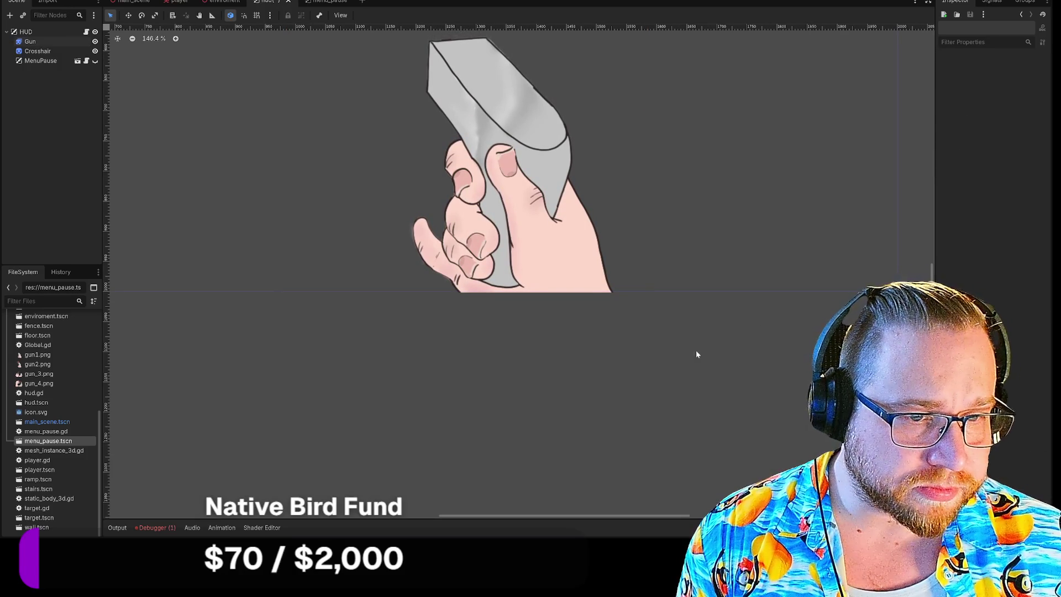
pyautogui.click(511, 232)
pyautogui.click(1020, 239)
pyautogui.write('700')
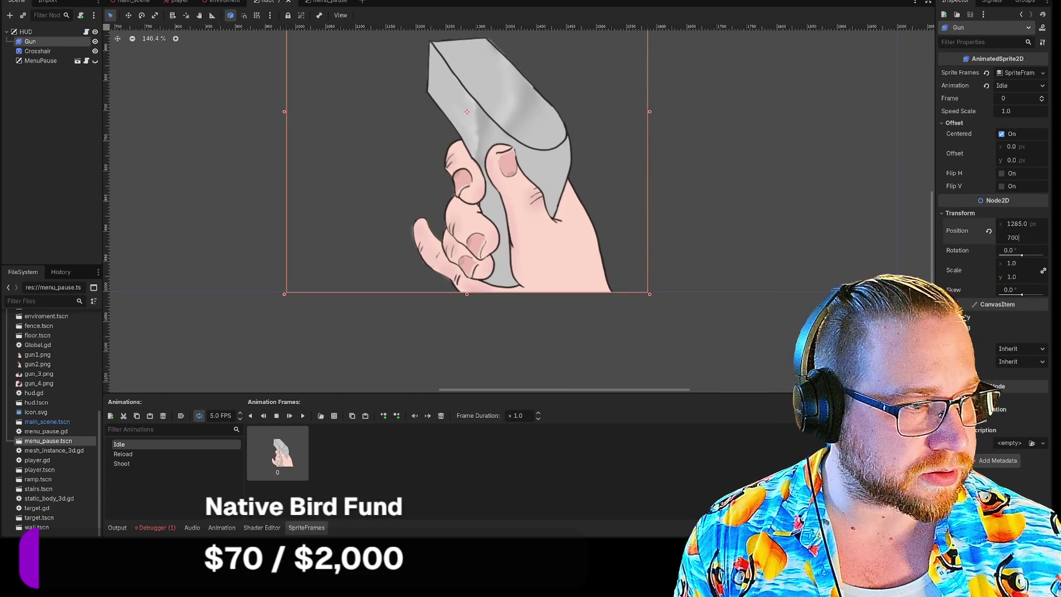
pyautogui.click(661, 336)
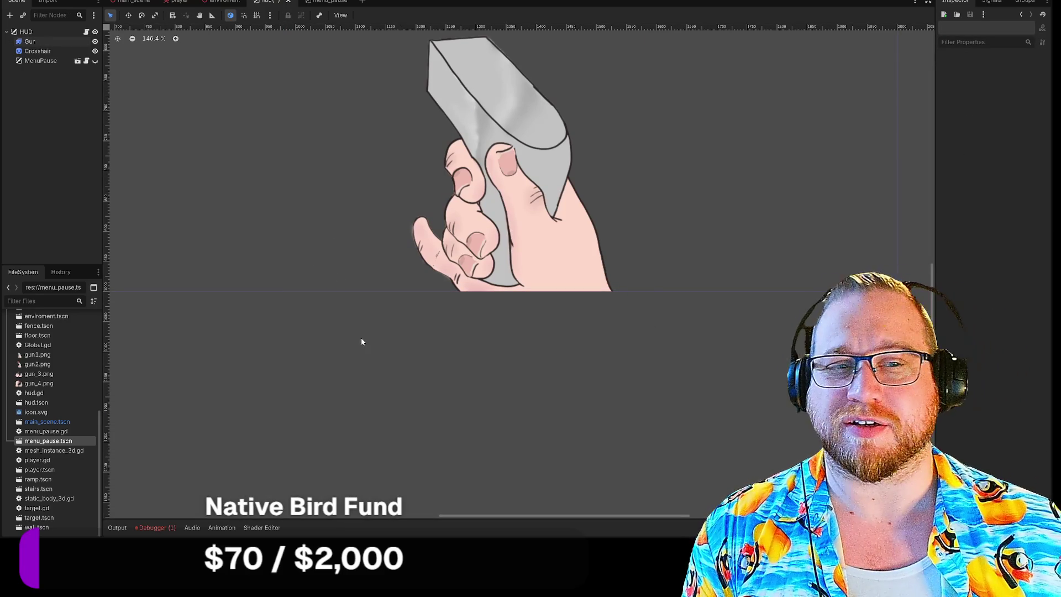
# Step: Zoom and pan the HUD canvas to inspect the repositioned gun sprite
pyautogui.scroll(2, 377, 346)
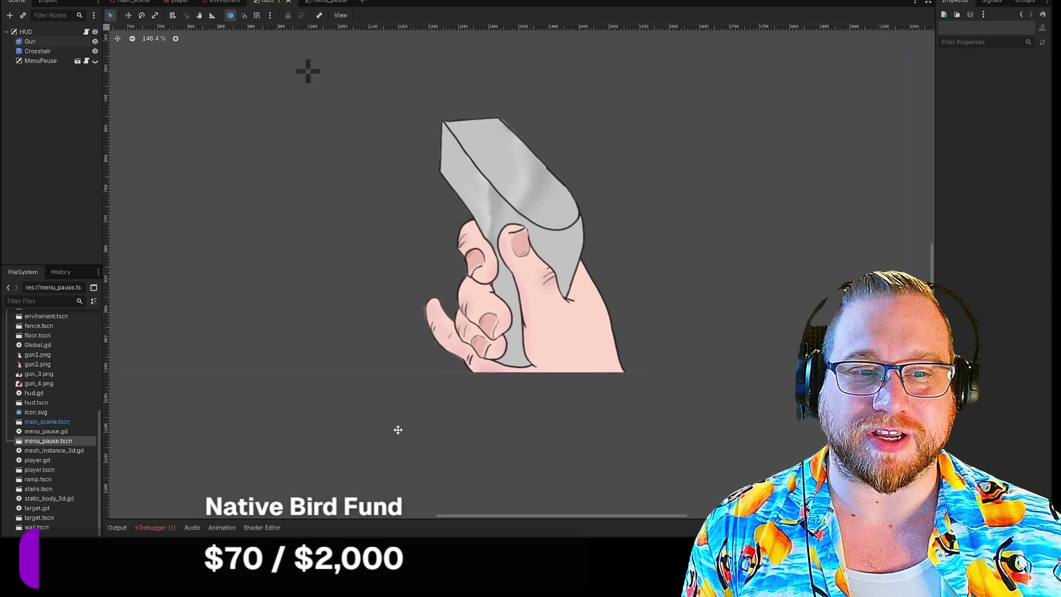
pyautogui.scroll(5, 393, 409)
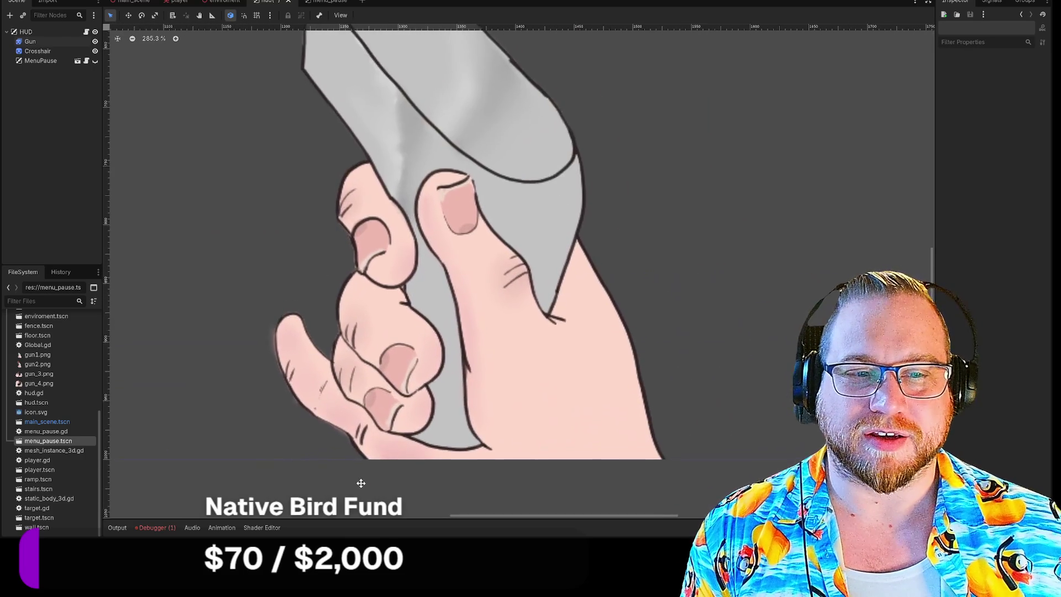
pyautogui.moveTo(360, 483); pyautogui.dragTo(374, 499)
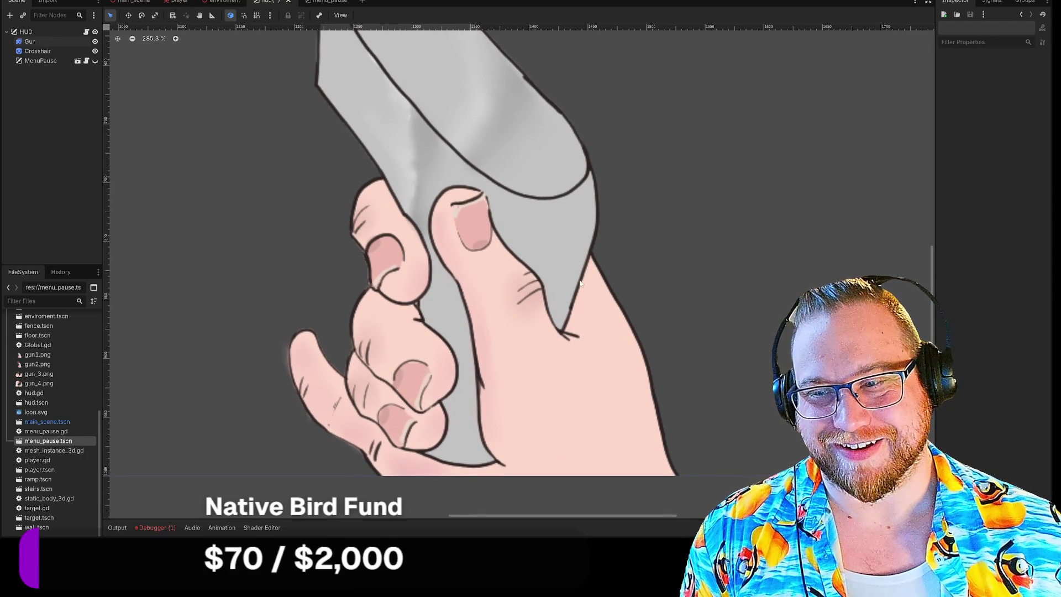
pyautogui.scroll(-11, 712, 263)
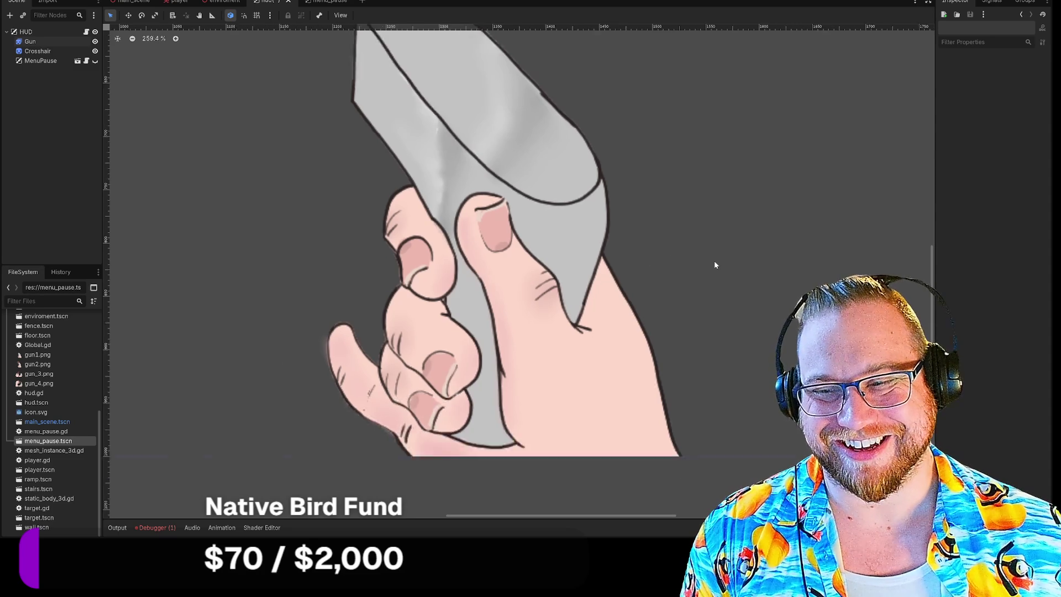
pyautogui.moveTo(734, 238); pyautogui.dragTo(670, 327)
pyautogui.scroll(8, 637, 329)
pyautogui.scroll(-3, 604, 324)
pyautogui.moveTo(604, 325); pyautogui.dragTo(670, 225)
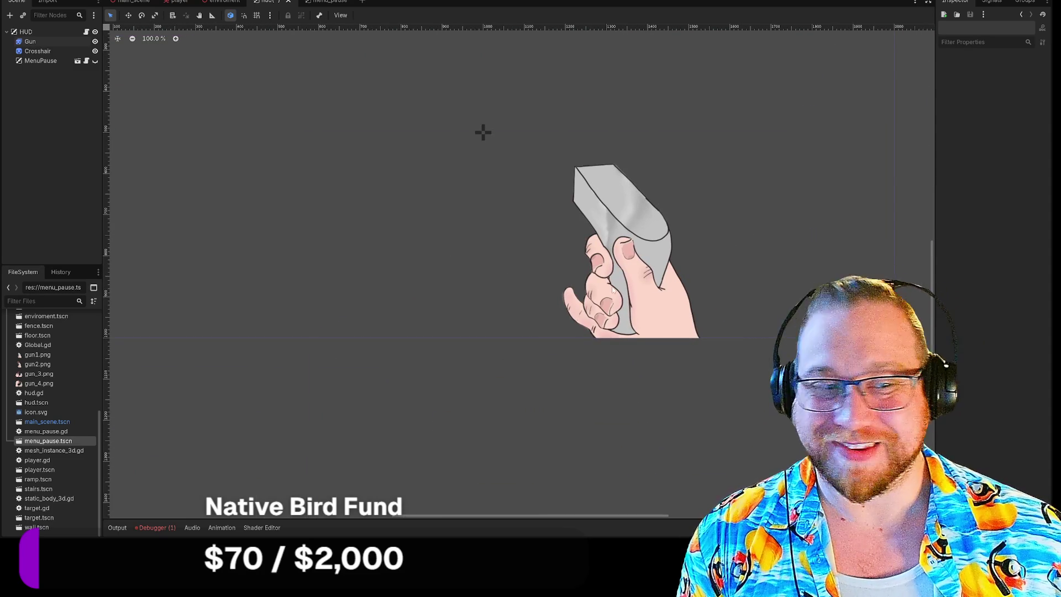
# Step: Open the FPS_Gun image from Pictures > FPS in an image viewer and move it left
pyautogui.press('super+e')
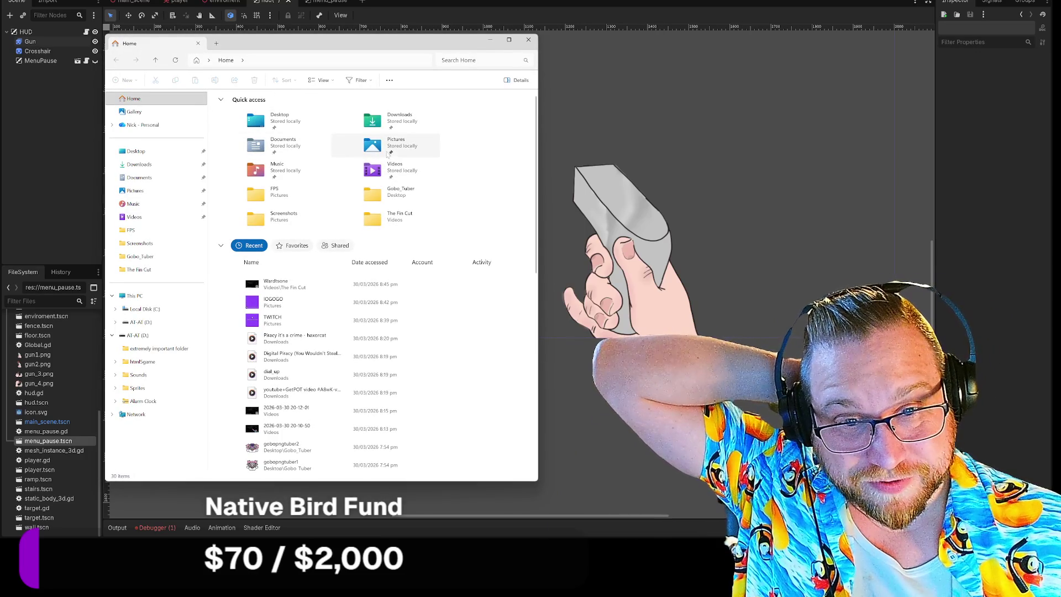
pyautogui.doubleClick(259, 194)
pyautogui.scroll(-2, 310, 221)
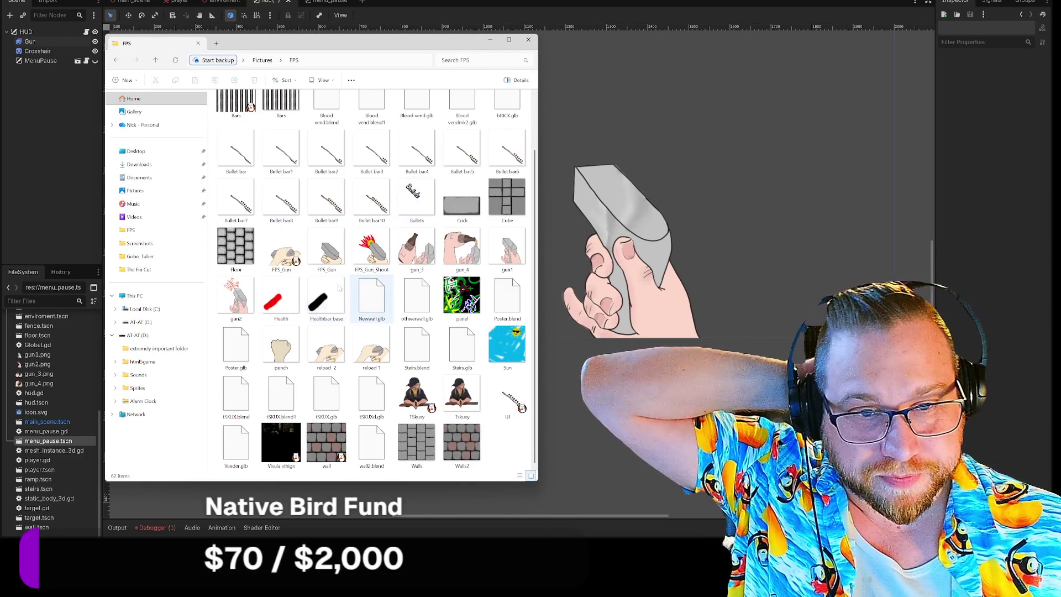
pyautogui.click(334, 246)
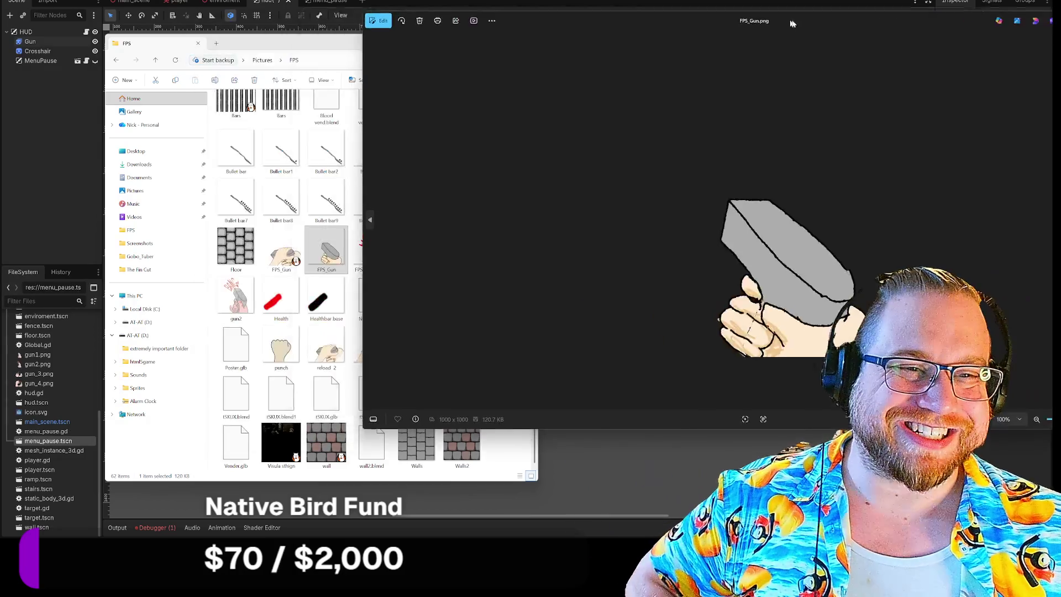
pyautogui.moveTo(793, 23); pyautogui.dragTo(496, 1)
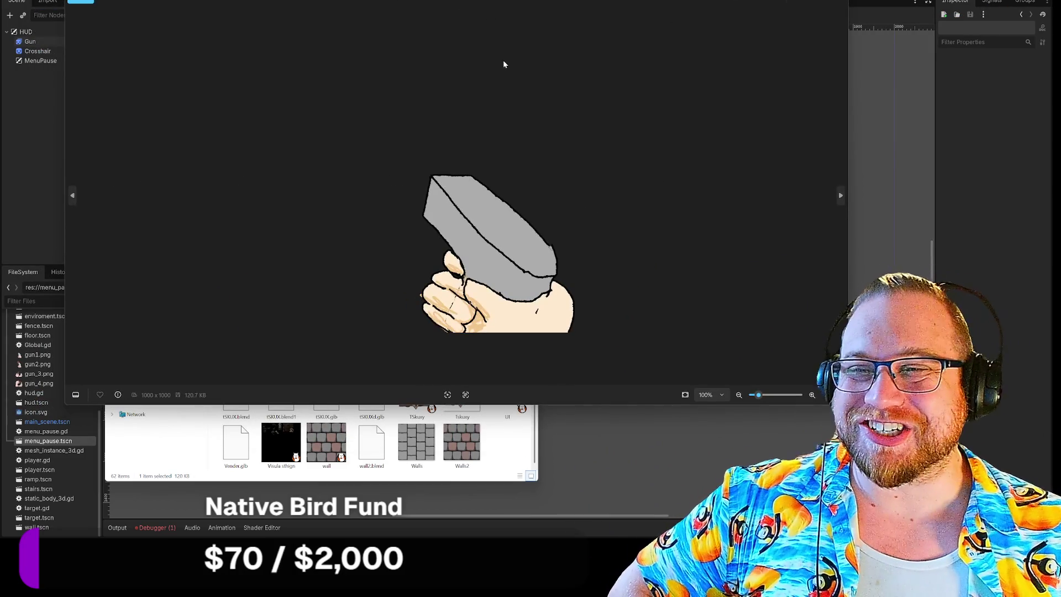
# Step: Resize and place the Photos window with FPS_Gun beside Godot, then return to the editor
pyautogui.moveTo(848, 404)
pyautogui.mouseDown()
pyautogui.moveTo(578, 403)
pyautogui.moveTo(545, 381)
pyautogui.moveTo(627, 442)
pyautogui.mouseUp()
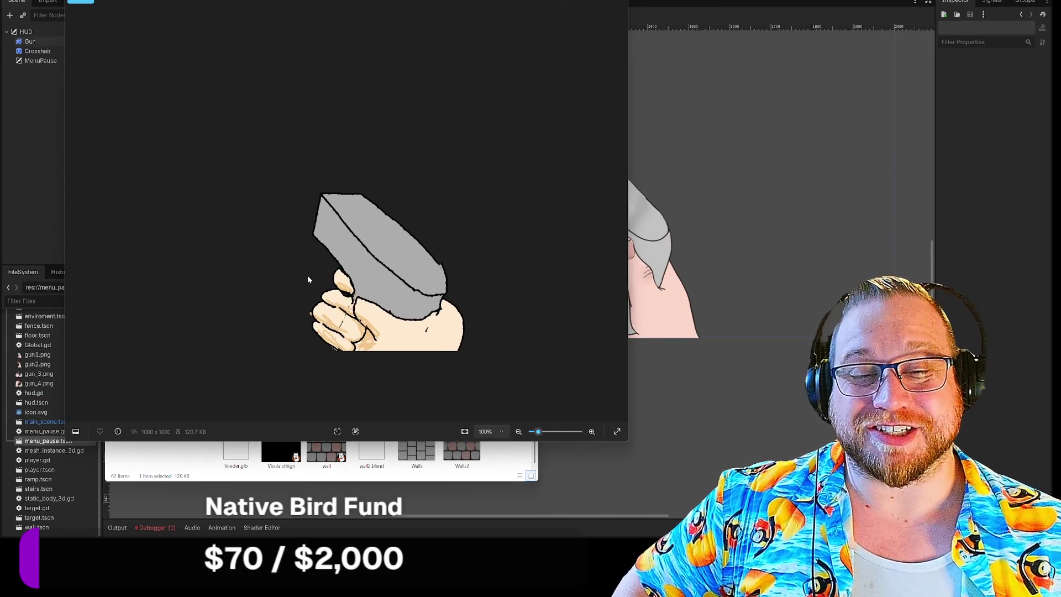
pyautogui.scroll(5, 307, 281)
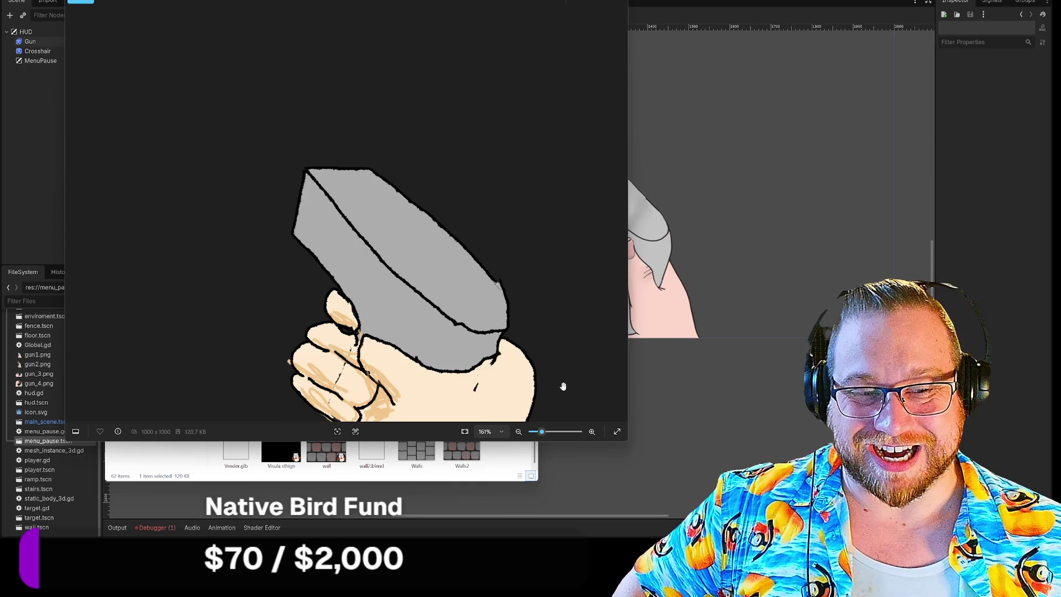
pyautogui.scroll(-2, 563, 385)
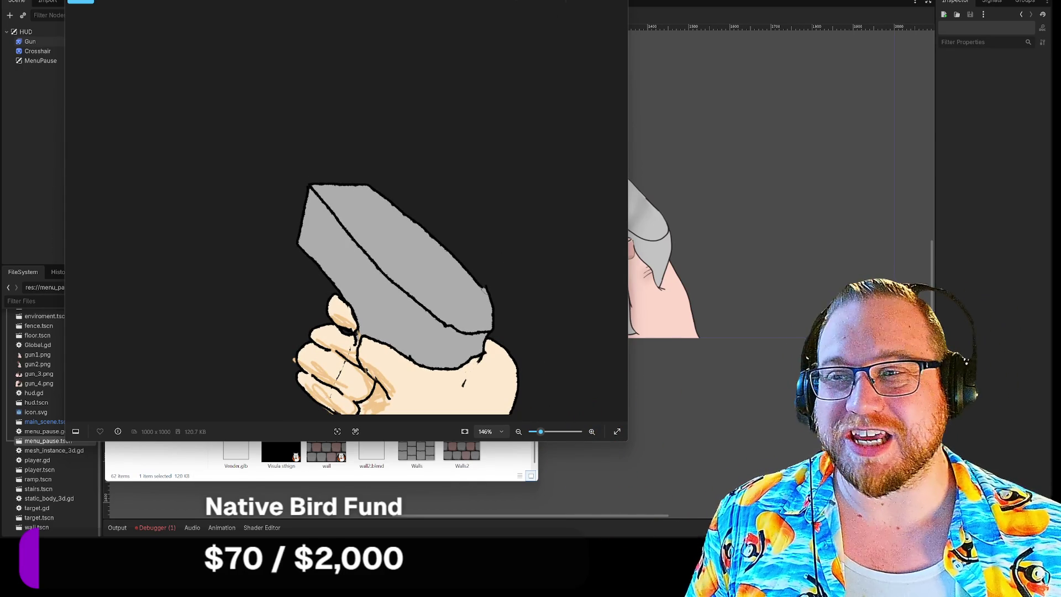
pyautogui.moveTo(420, 0); pyautogui.dragTo(331, 0)
pyautogui.scroll(3, 628, 276)
pyautogui.click(525, 285)
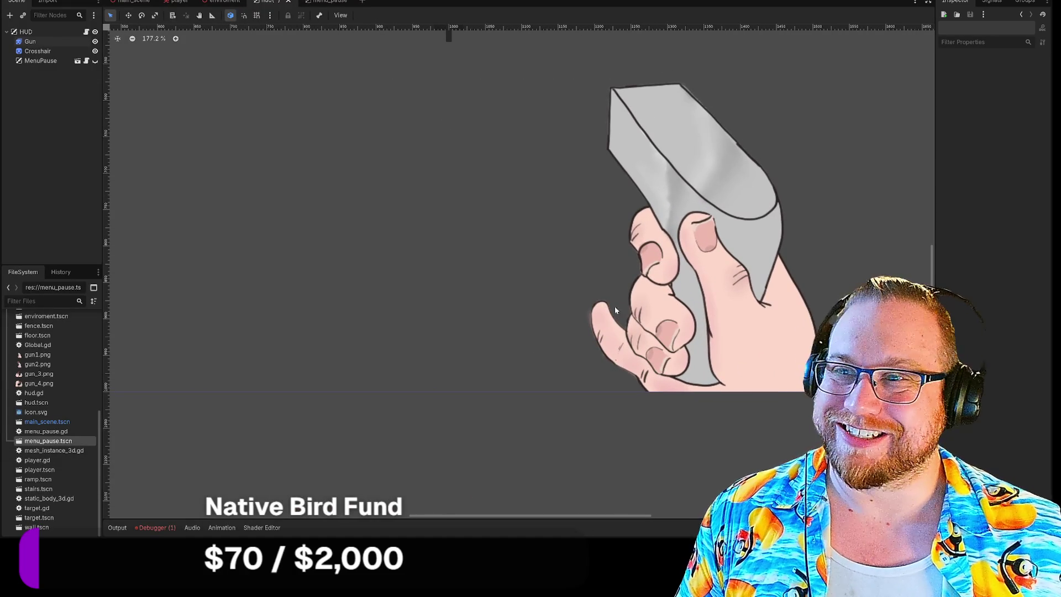
# Step: Close the FPS_Gun image viewer and bring the FPS folder window to the front
pyautogui.hotkey('alt', 'Tab')
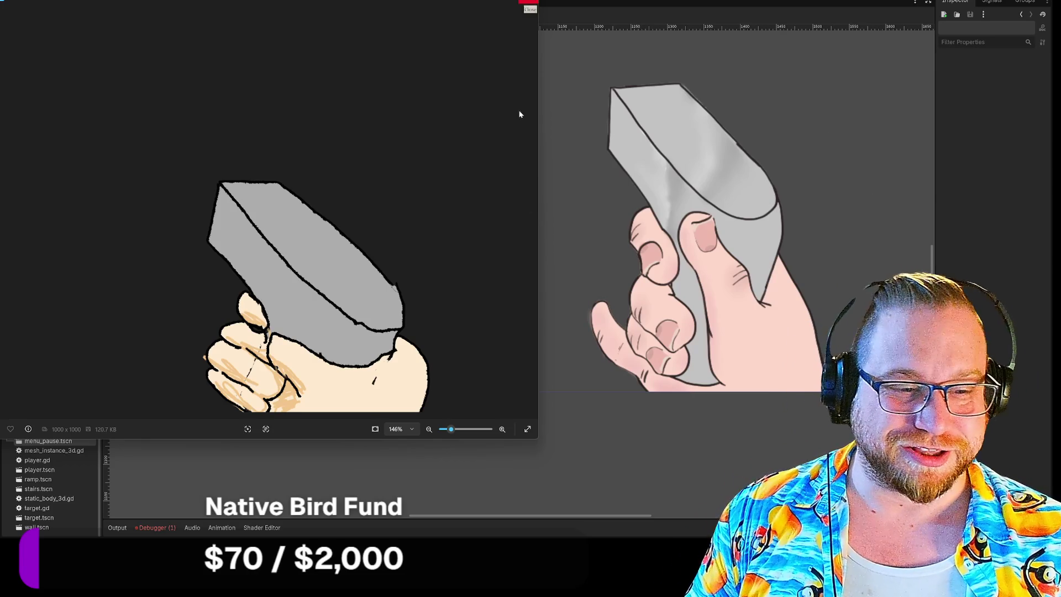
pyautogui.click(528, 2)
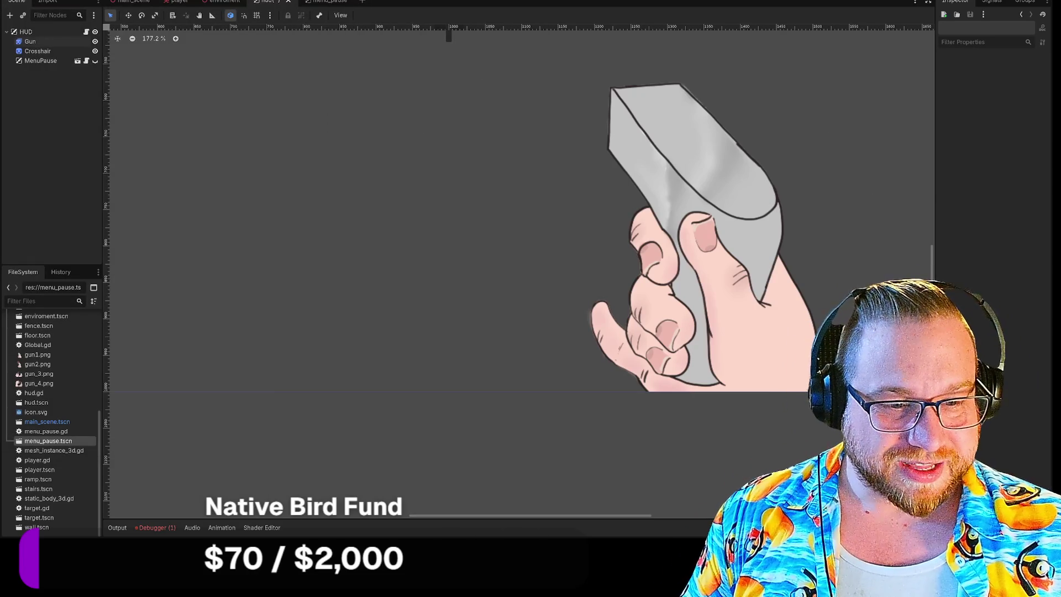
pyautogui.hotkey('alt', 'Tab')
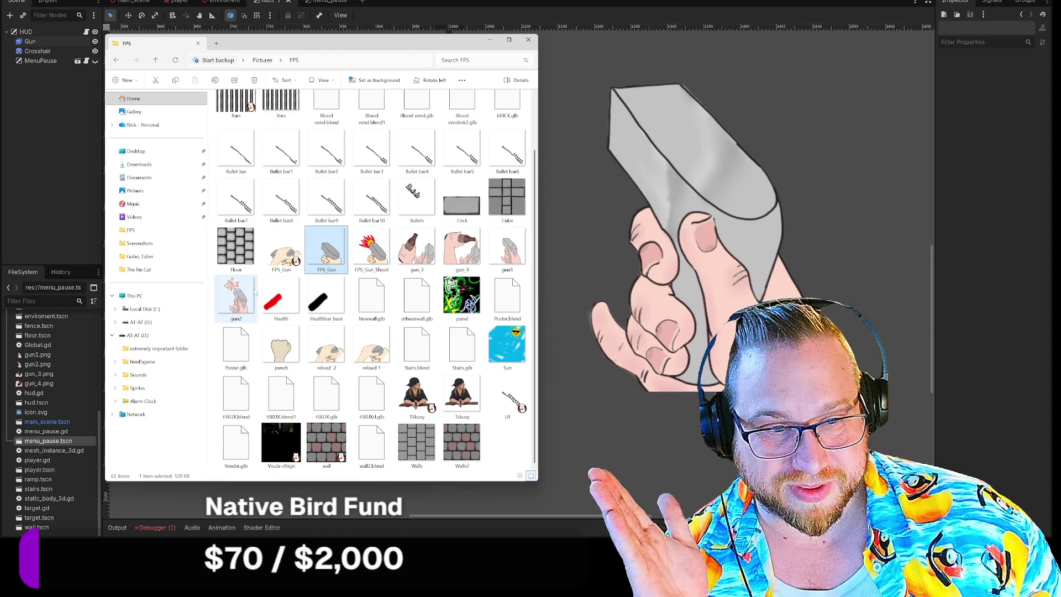
pyautogui.doubleClick(506, 249)
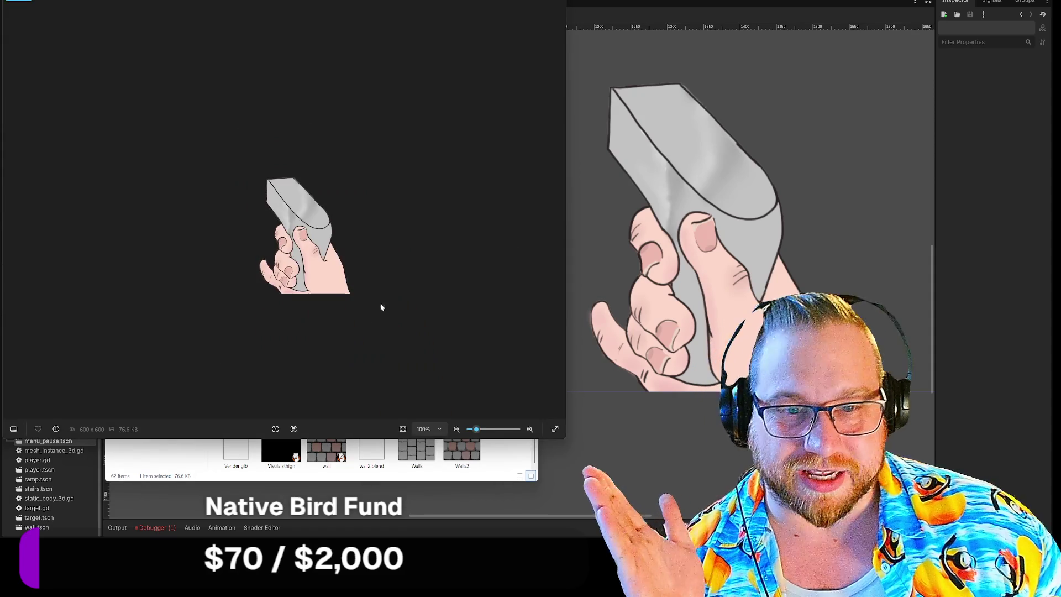
pyautogui.scroll(5, 343, 256)
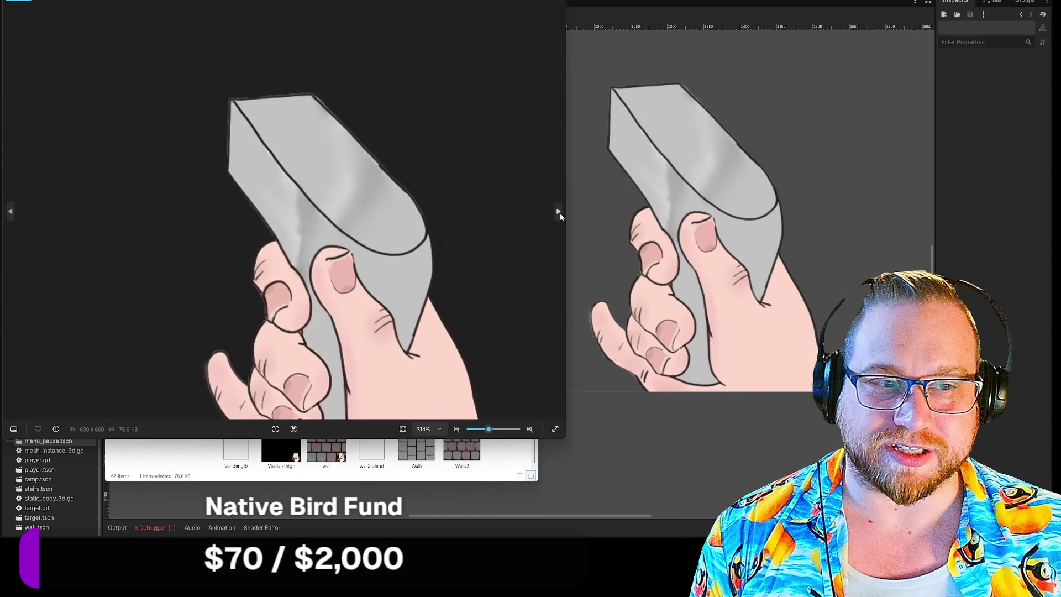
pyautogui.click(559, 213)
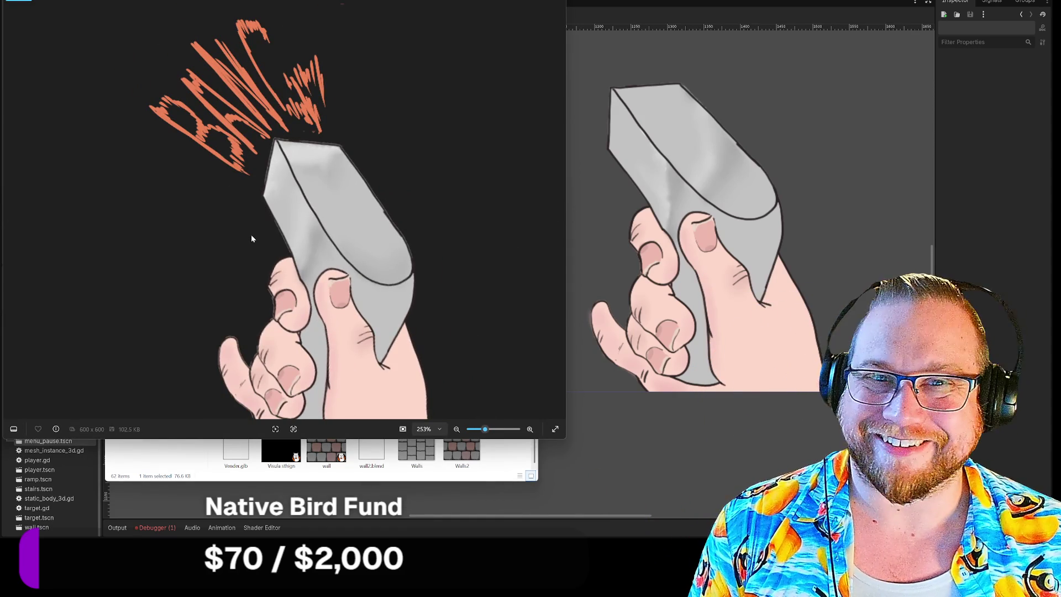
pyautogui.click(10, 214)
pyautogui.click(9, 214)
pyautogui.click(10, 214)
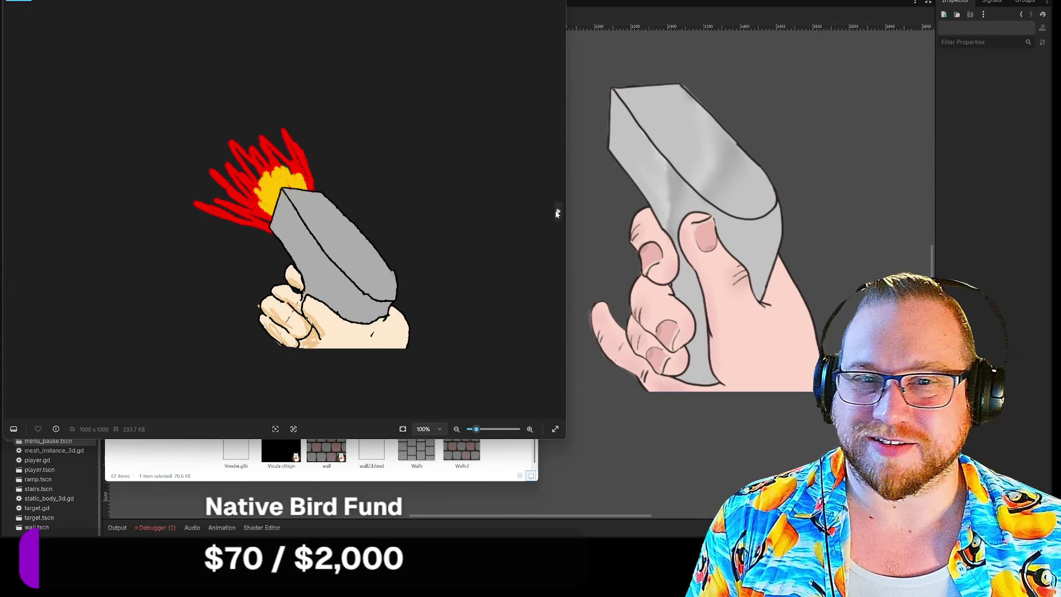
pyautogui.click(557, 213)
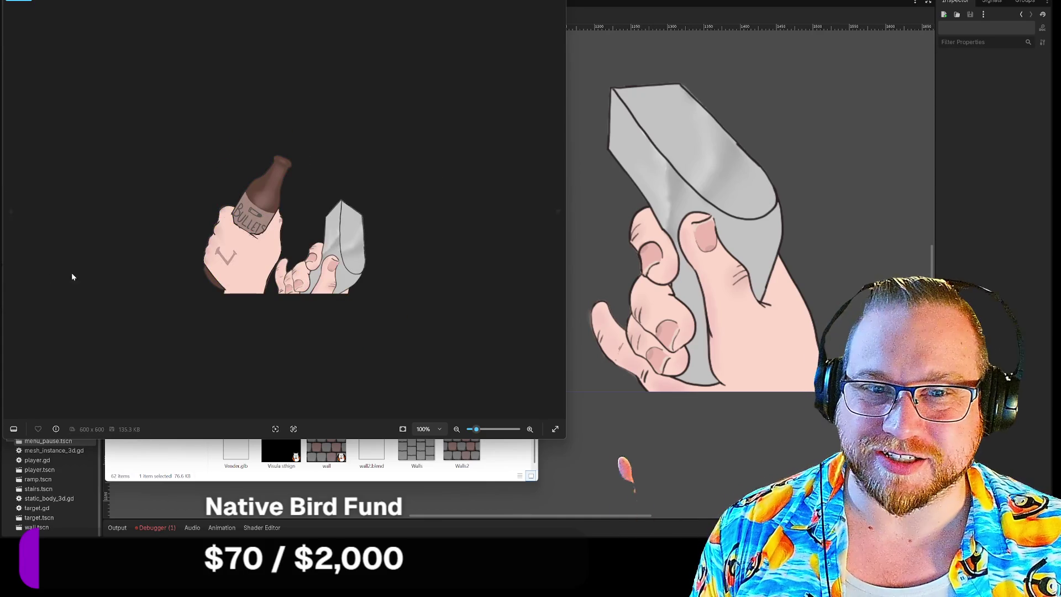
pyautogui.scroll(3, 287, 253)
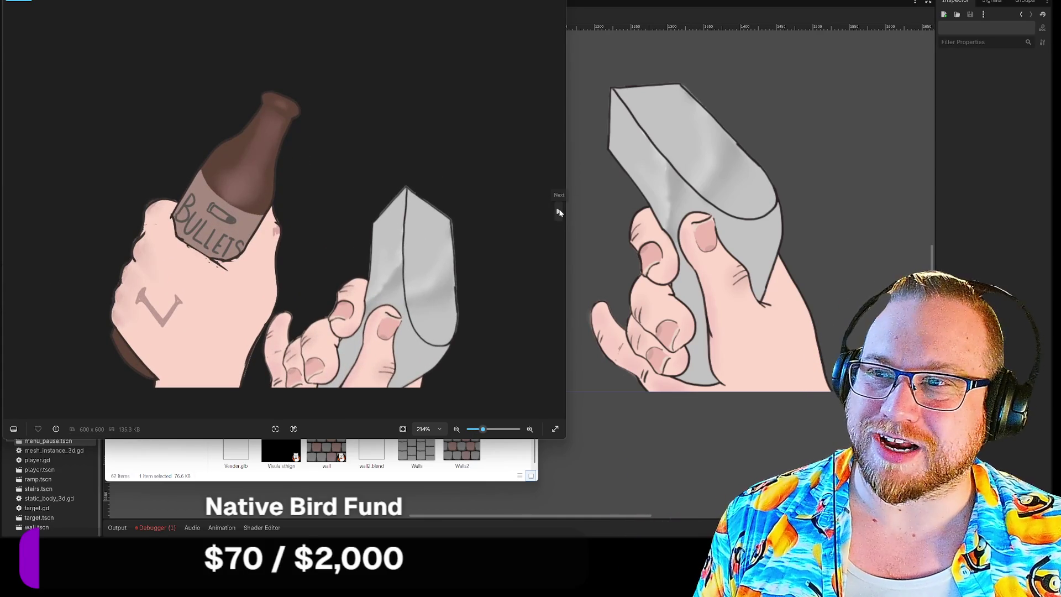
pyautogui.click(559, 213)
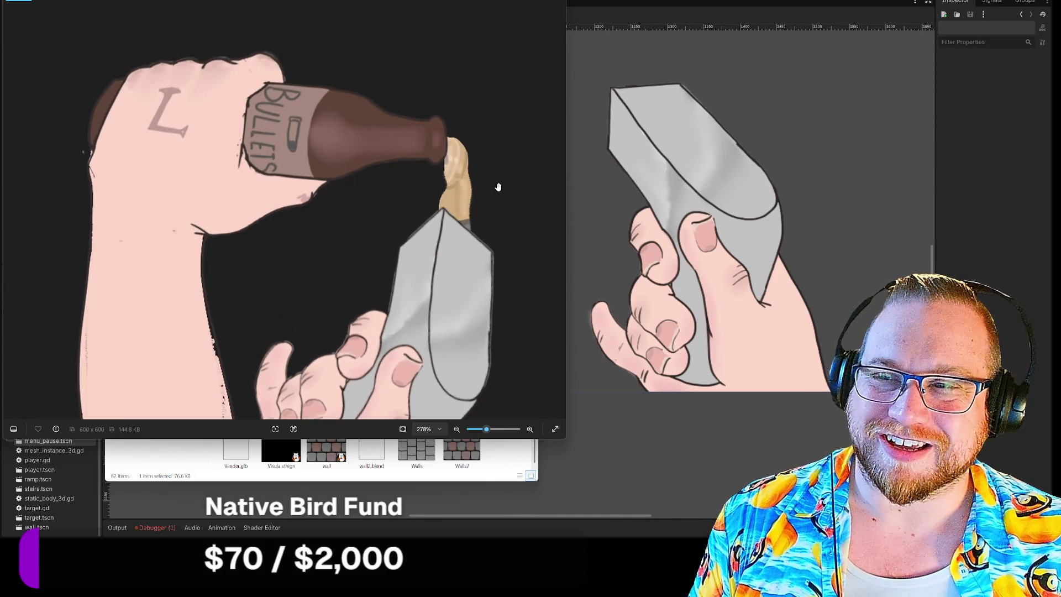
pyautogui.scroll(5, 498, 187)
pyautogui.moveTo(509, 206); pyautogui.dragTo(449, 150)
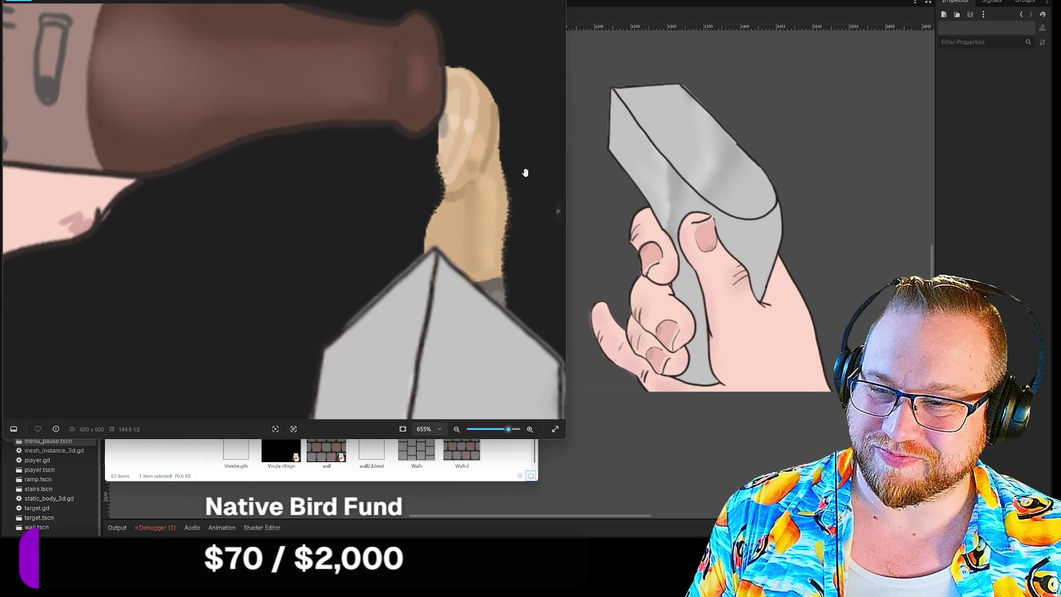
pyautogui.scroll(-6, 497, 174)
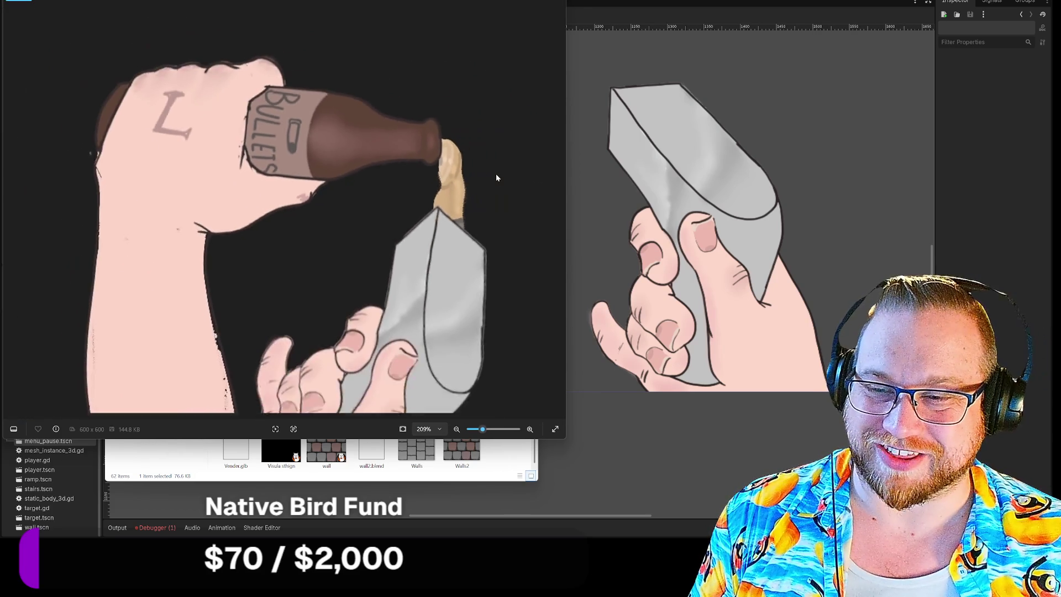
pyautogui.scroll(1, 477, 200)
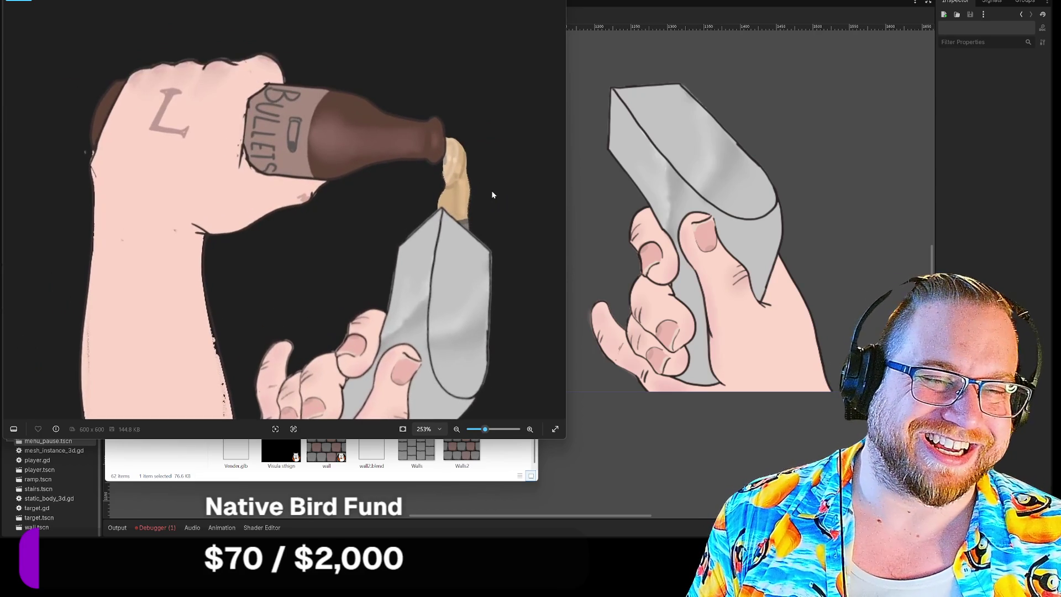
pyautogui.click(557, 214)
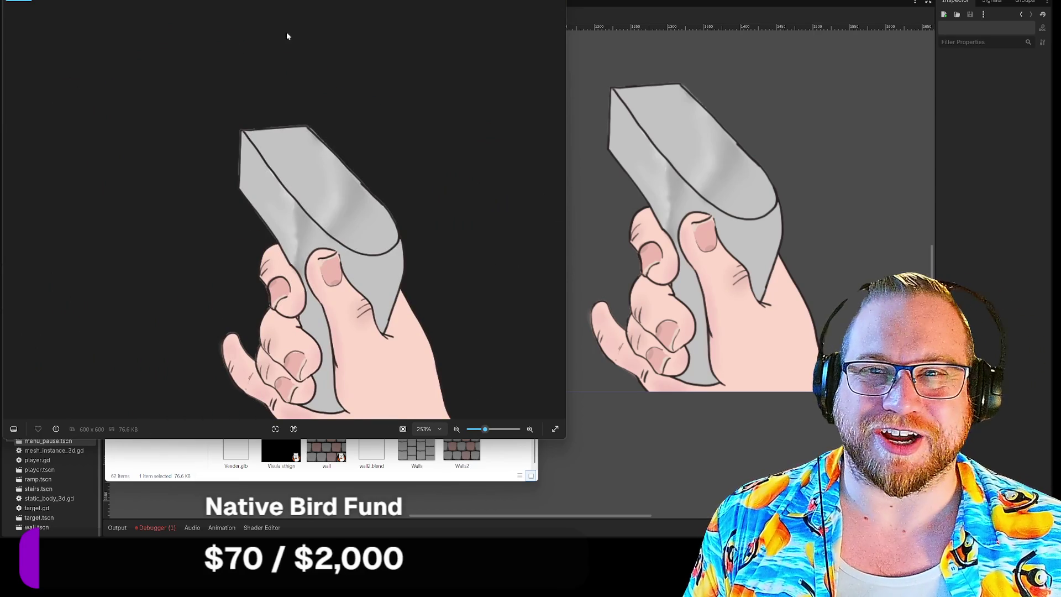
pyautogui.click(555, 3)
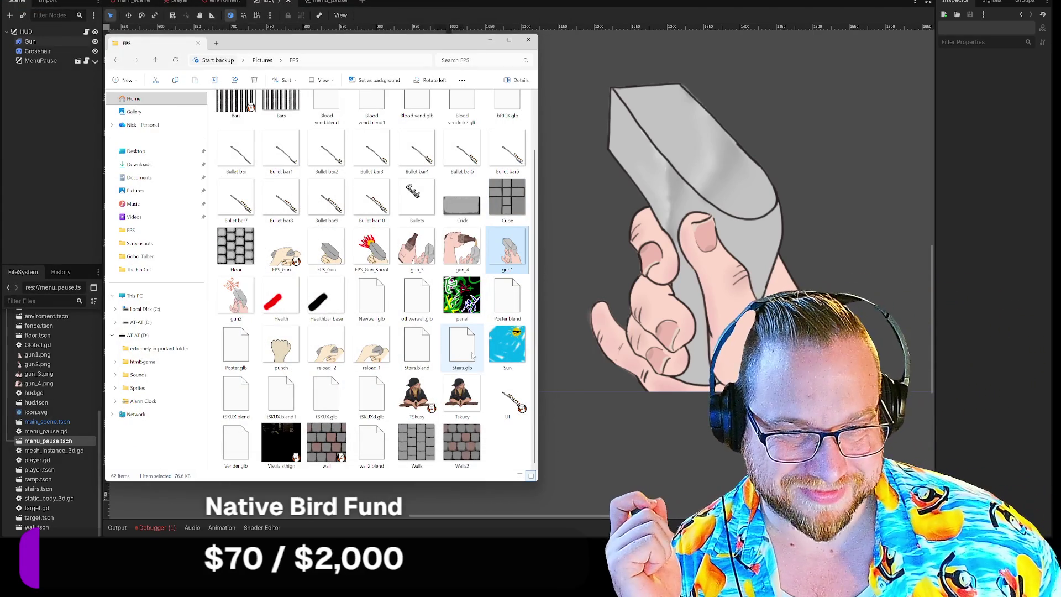
pyautogui.doubleClick(326, 360)
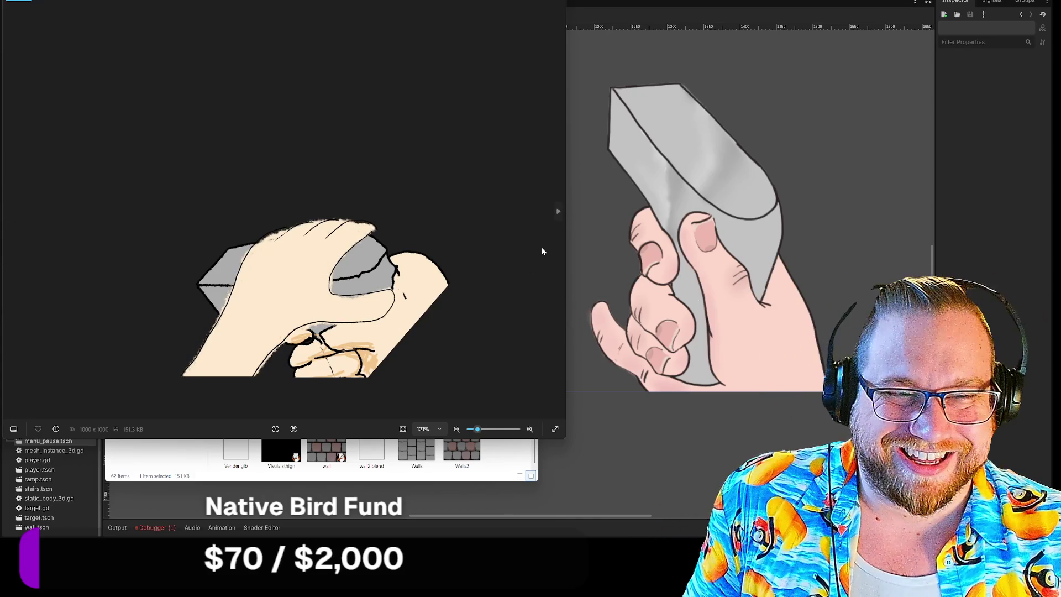
# Step: Browse back and forth through the hand and gun drawings in the preview, then close it
pyautogui.click(558, 211)
pyautogui.click(558, 212)
pyautogui.click(558, 212)
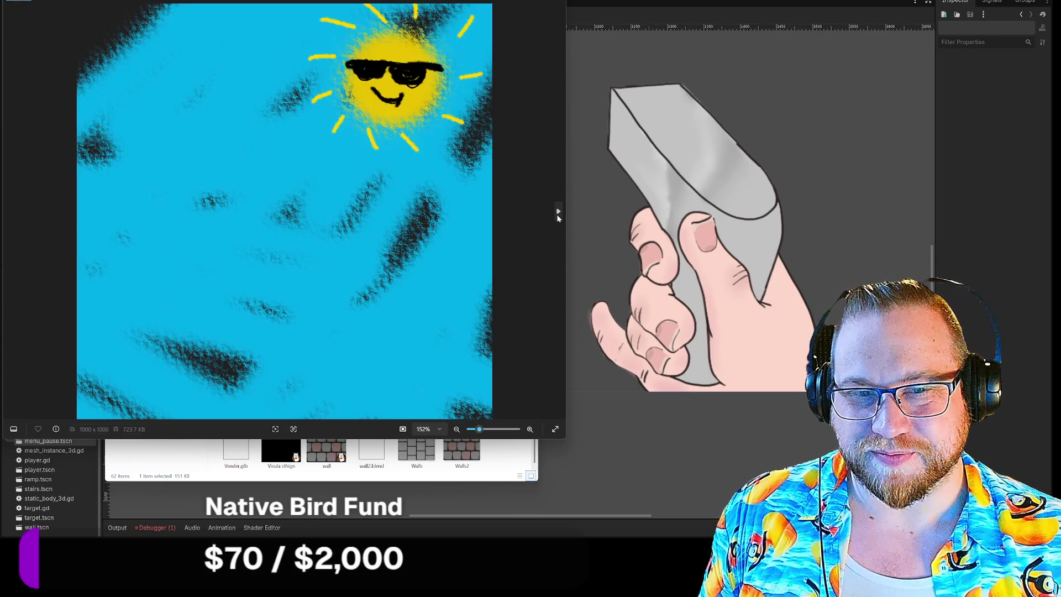
pyautogui.click(10, 212)
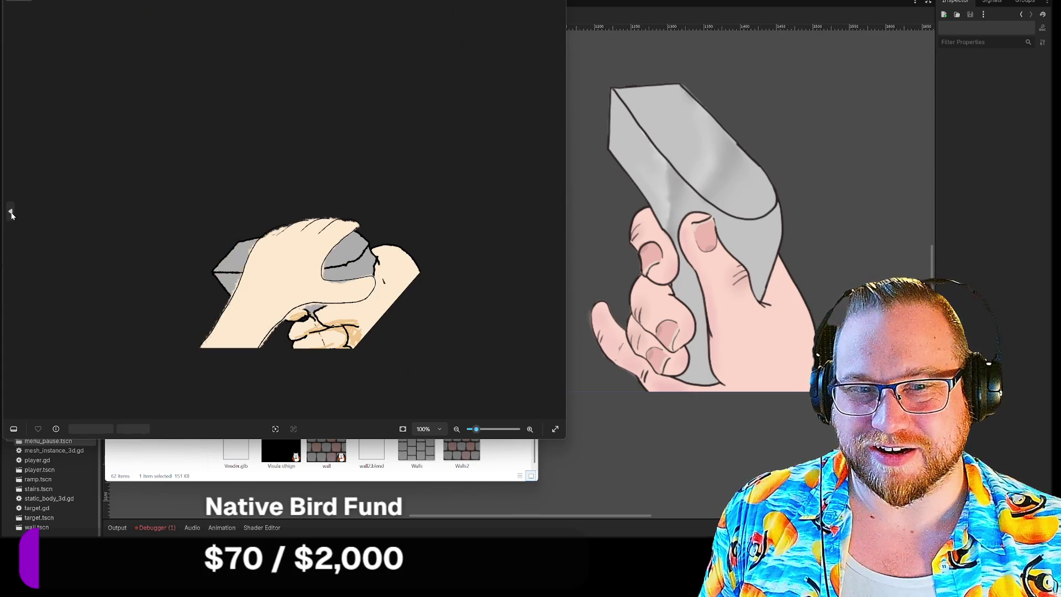
pyautogui.click(558, 211)
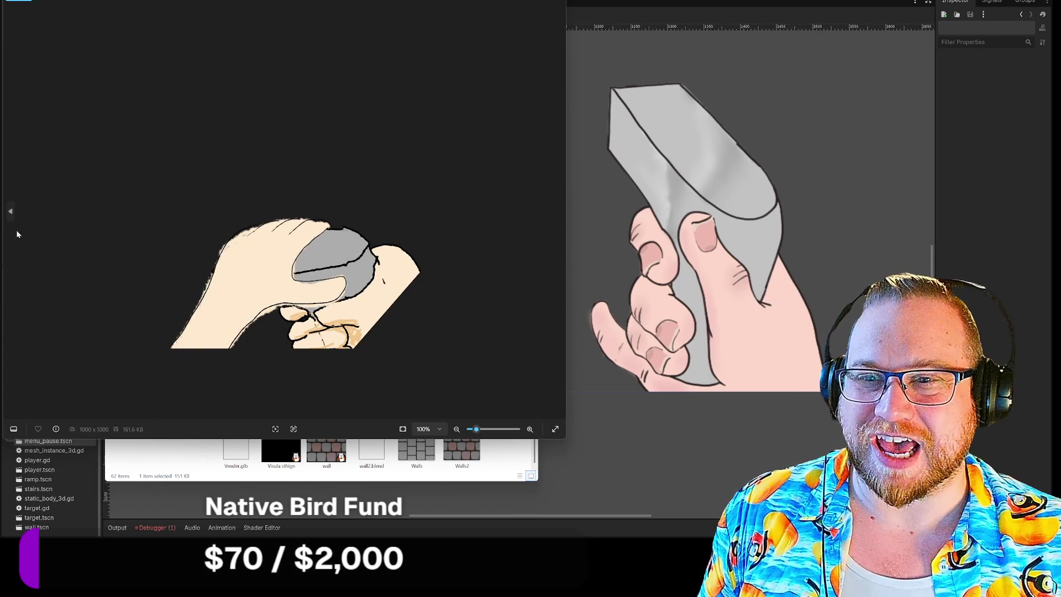
pyautogui.click(10, 213)
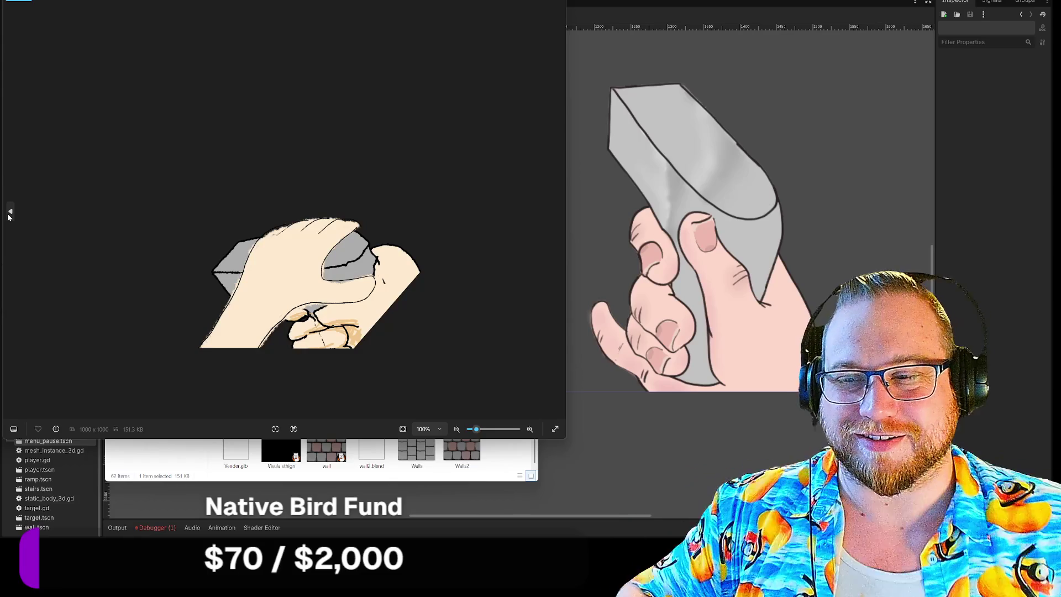
pyautogui.click(555, 5)
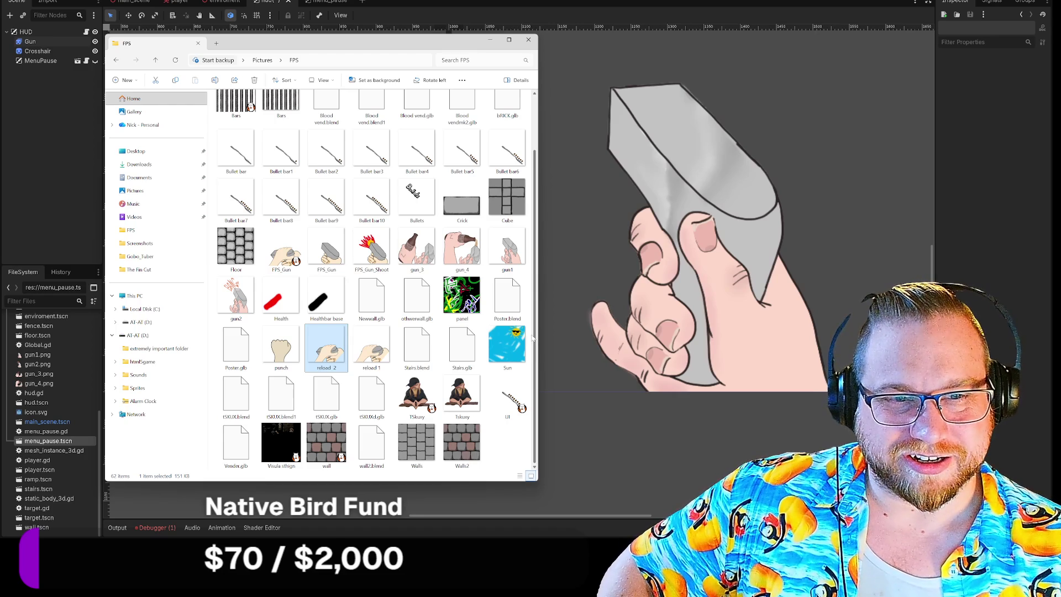
# Step: Preview and zoom the gun_4 drawing, then close it and the FPS folder window
pyautogui.scroll(1, 532, 338)
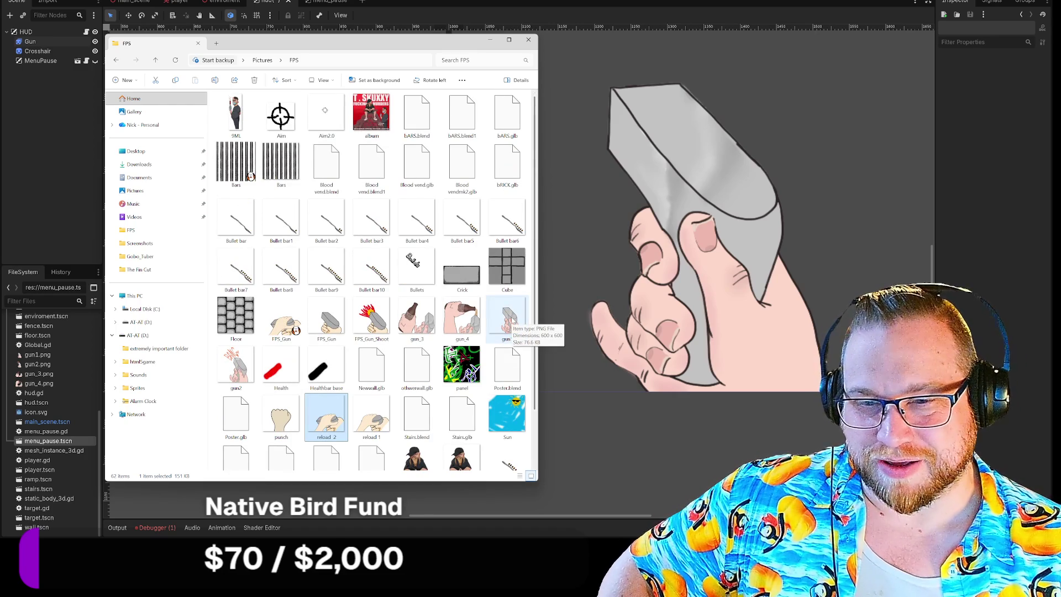
pyautogui.scroll(-2, 510, 323)
pyautogui.doubleClick(464, 248)
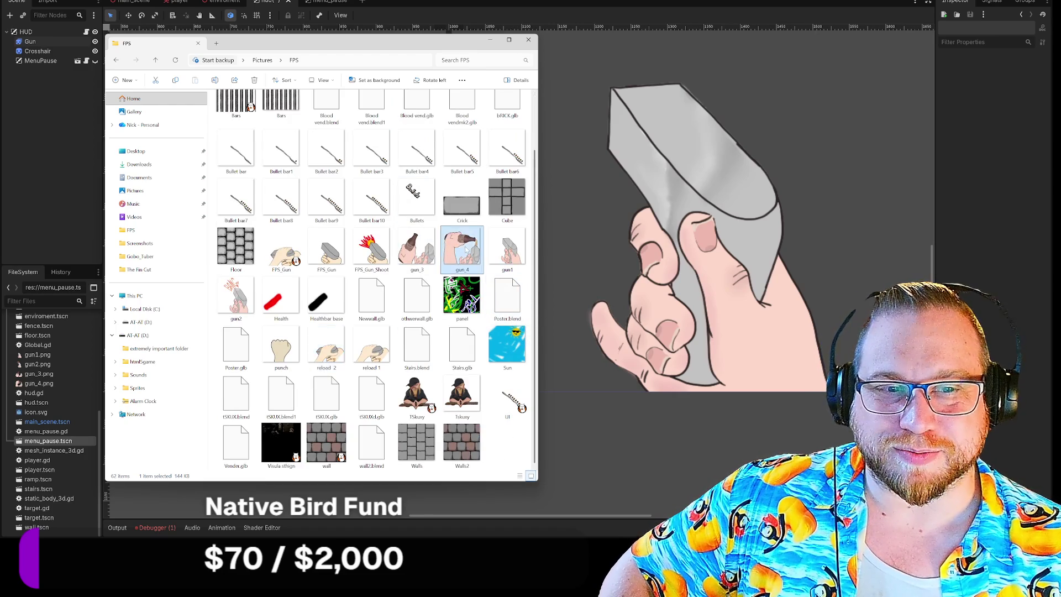
pyautogui.scroll(5, 259, 134)
pyautogui.scroll(1, 259, 133)
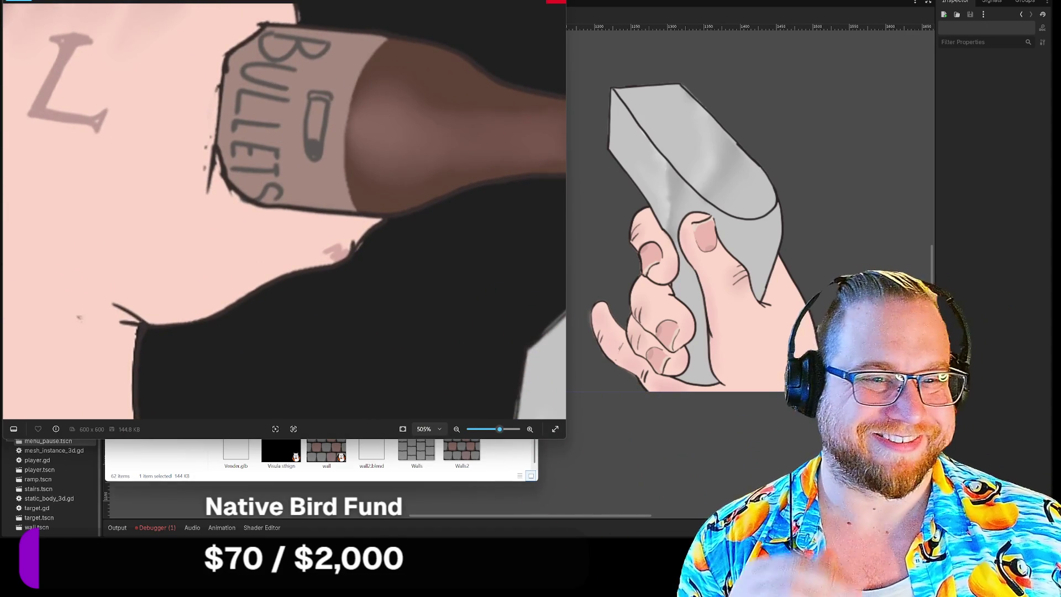
pyautogui.click(556, 2)
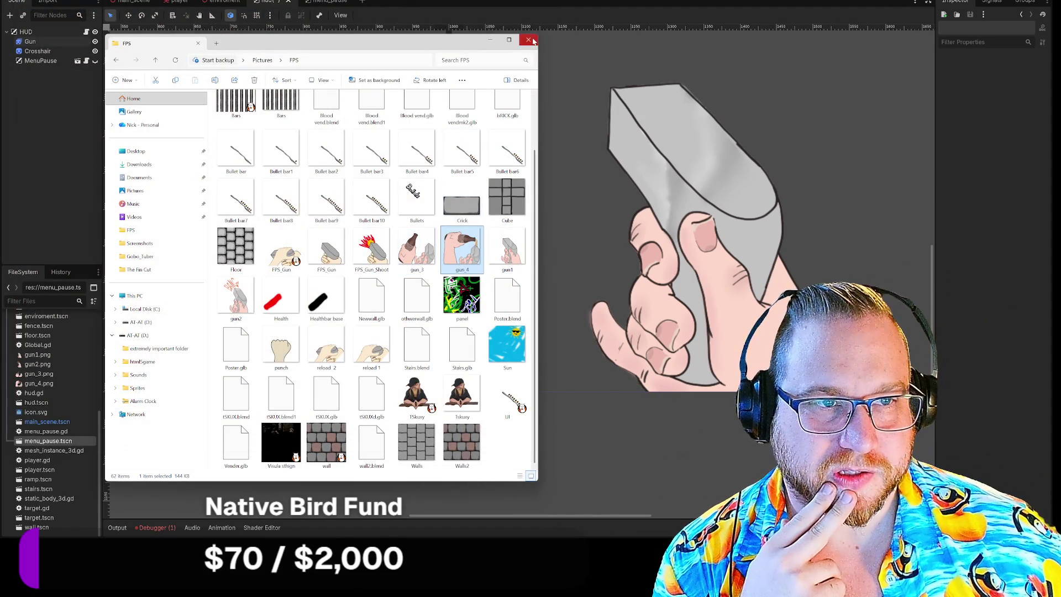
pyautogui.click(528, 39)
pyautogui.scroll(-6, 503, 163)
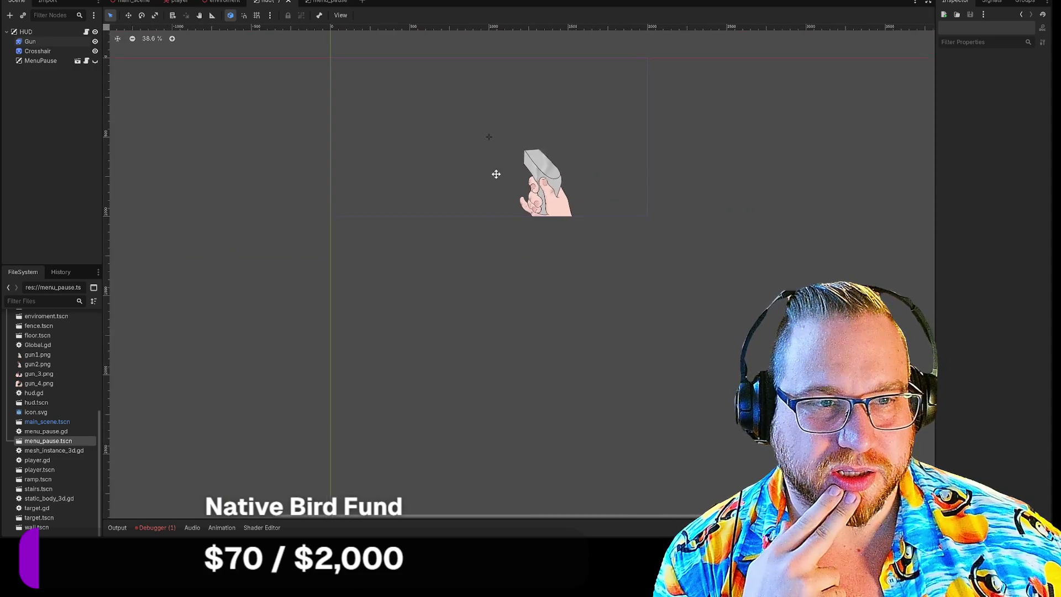
# Step: Save the HUD scene from its tab's context menu
pyautogui.moveTo(497, 165); pyautogui.dragTo(466, 253)
pyautogui.scroll(5, 467, 250)
pyautogui.scroll(-4, 505, 268)
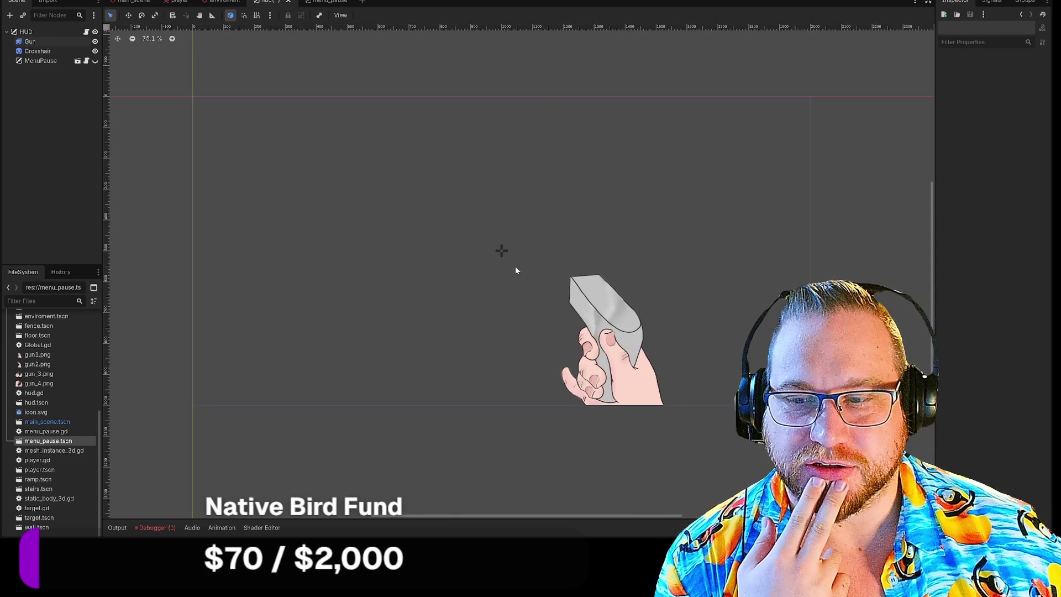
pyautogui.rightClick(258, 6)
pyautogui.click(271, 22)
# Step: Switch to the player scene and open the Player node's player.gd script
pyautogui.click(177, 3)
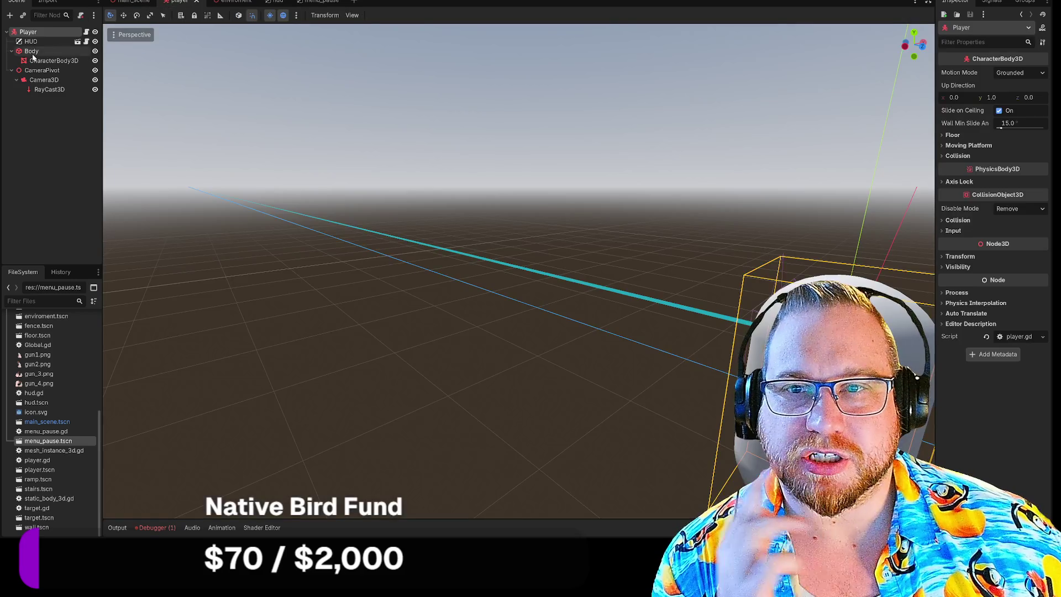
pyautogui.click(86, 33)
pyautogui.scroll(-4, 497, 265)
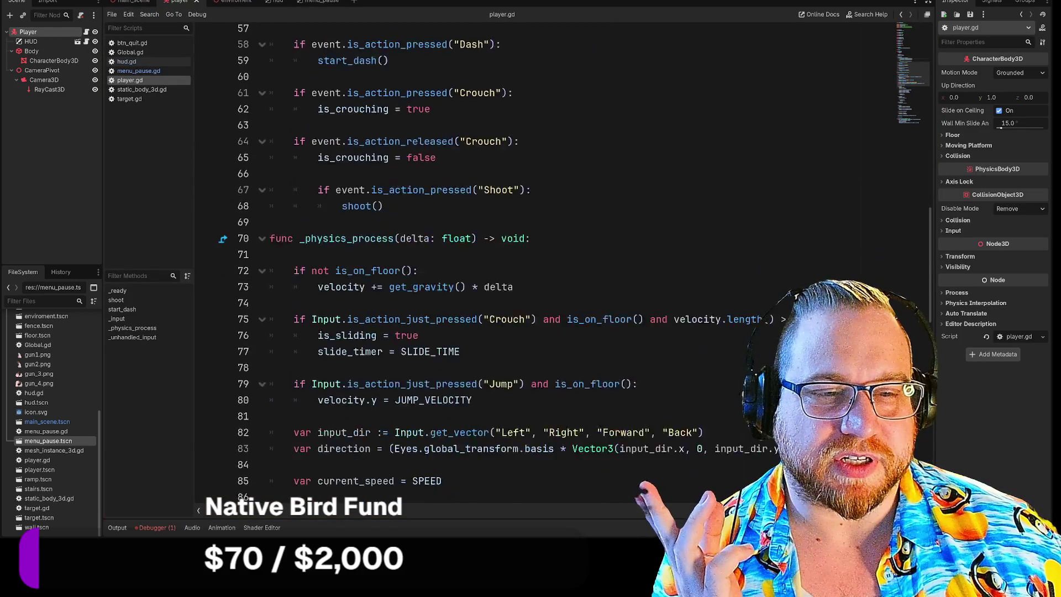
pyautogui.scroll(4, 497, 265)
pyautogui.click(387, 260)
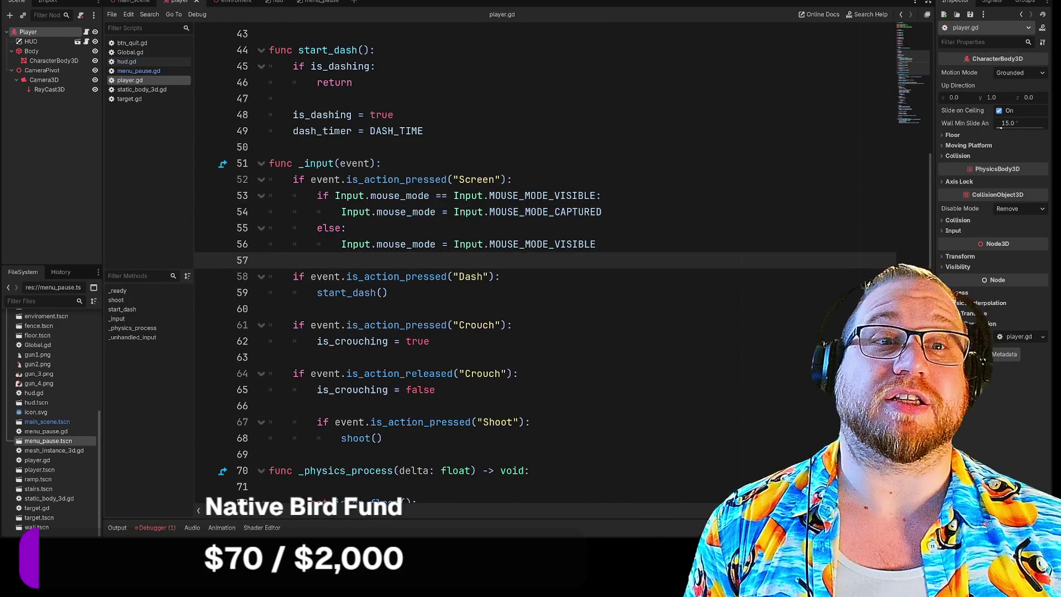
pyautogui.hotkey('ctrl', '-')
pyautogui.hotkey('ctrl', '-')
pyautogui.hotkey('ctrl', '=')
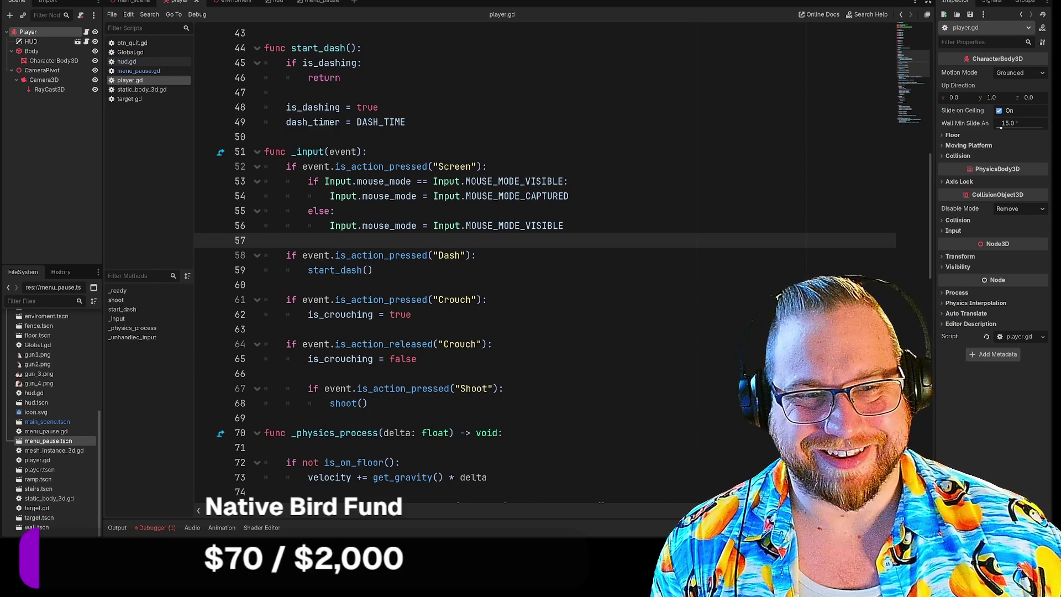
pyautogui.scroll(-2, 545, 265)
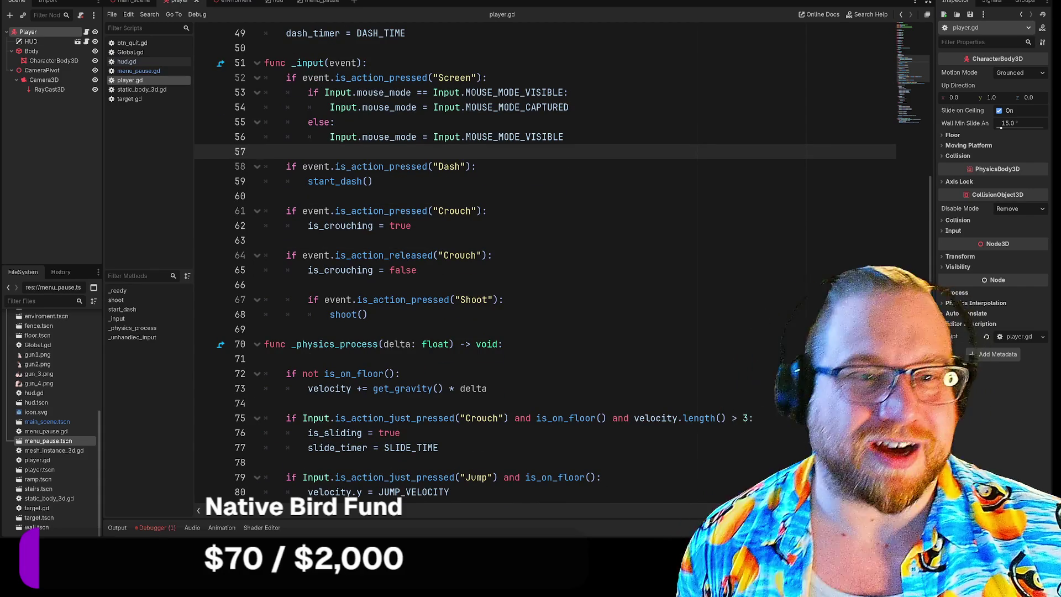
pyautogui.moveTo(286, 167)
pyautogui.mouseDown()
pyautogui.moveTo(374, 181)
pyautogui.moveTo(502, 344)
pyautogui.moveTo(367, 315)
pyautogui.mouseUp()
pyautogui.click(367, 314)
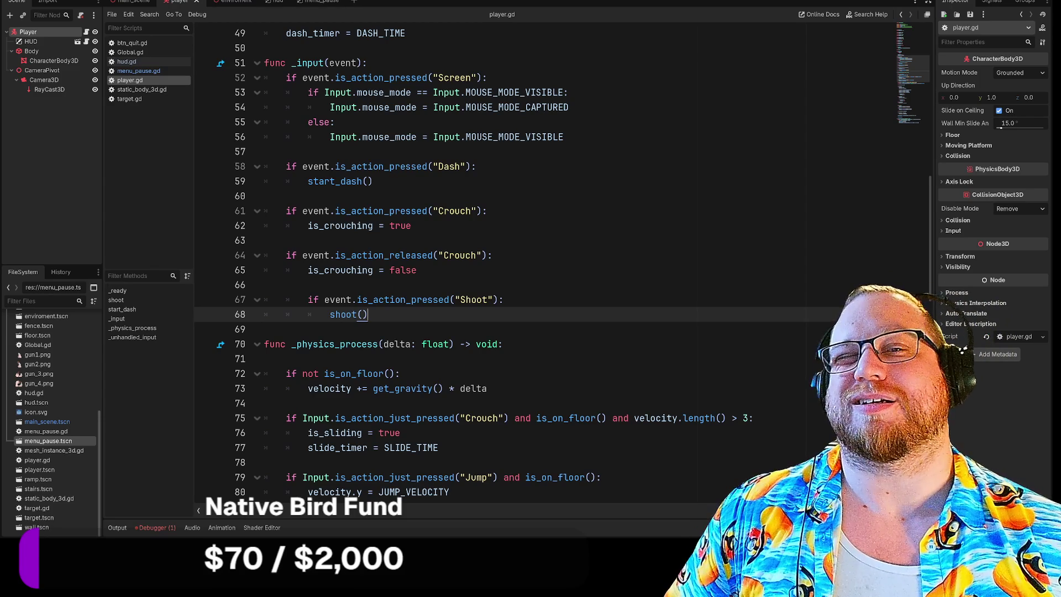
pyautogui.scroll(10, 553, 262)
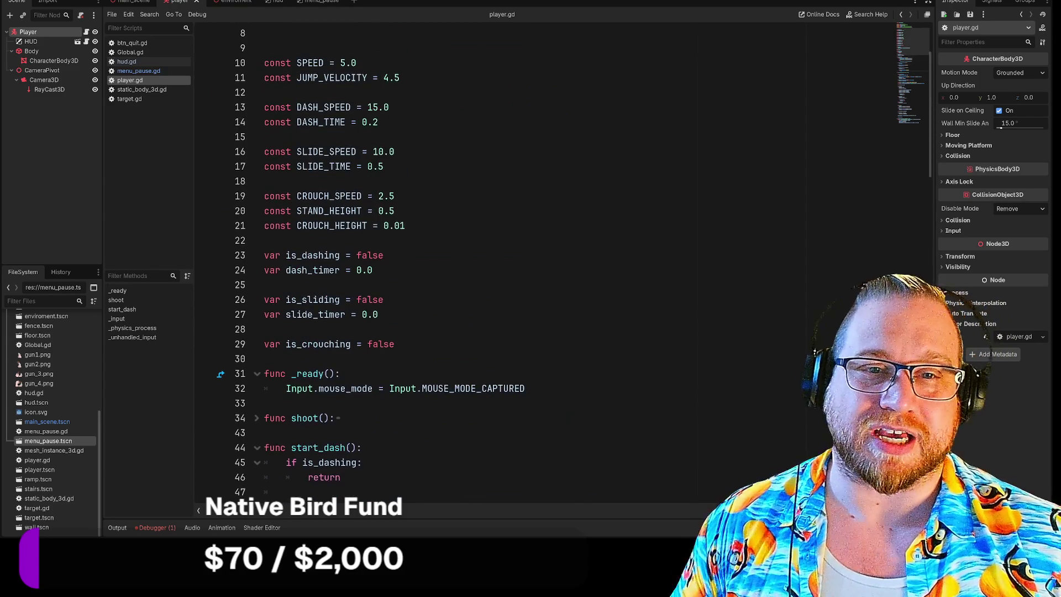
pyautogui.scroll(-5, 552, 263)
pyautogui.scroll(3, 552, 263)
pyautogui.scroll(2, 552, 262)
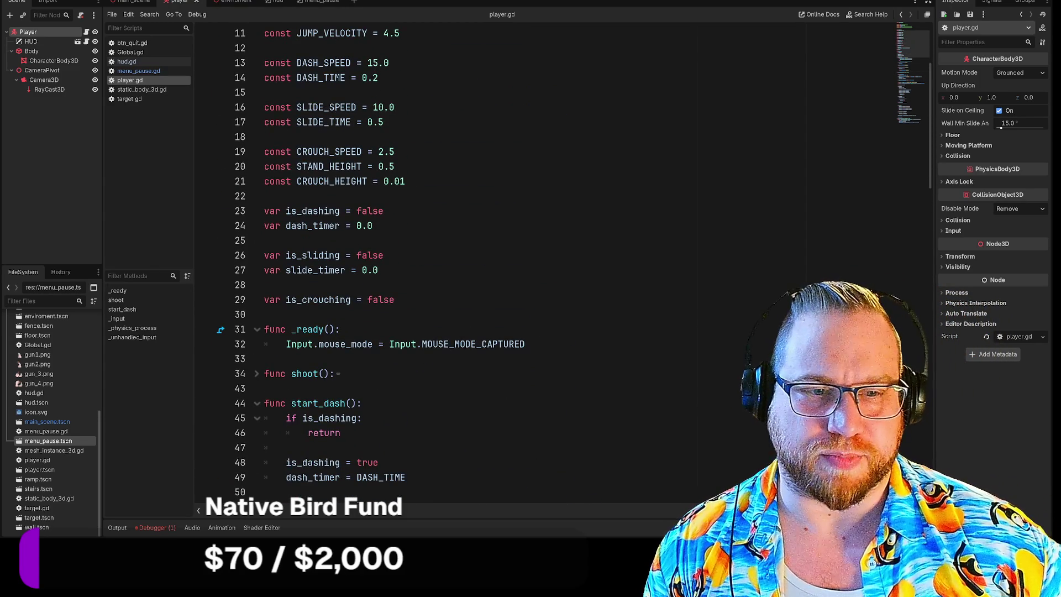
pyautogui.scroll(-9, 552, 262)
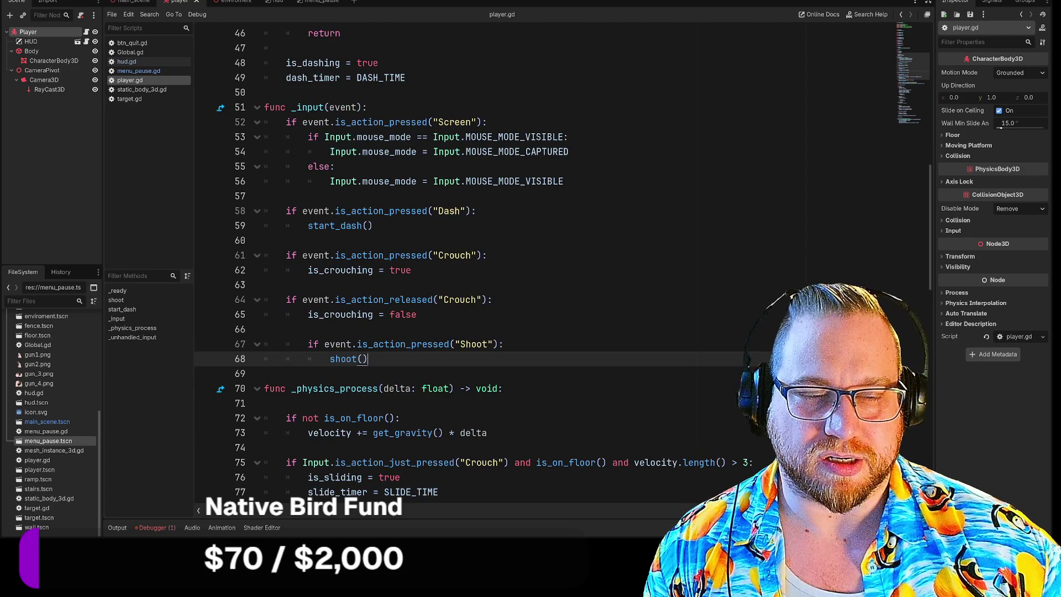
pyautogui.scroll(8, 553, 262)
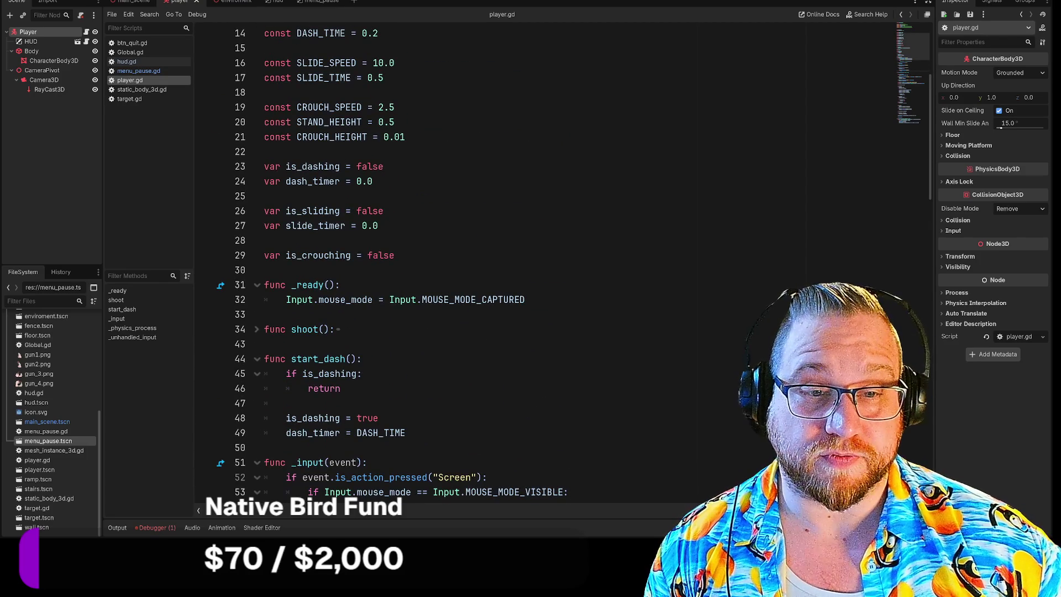
pyautogui.click(395, 255)
# Step: Type 'var pause_action = false' on a fresh line 31 below 'var is_crouching = false', fixing typos
pyautogui.press('Return')
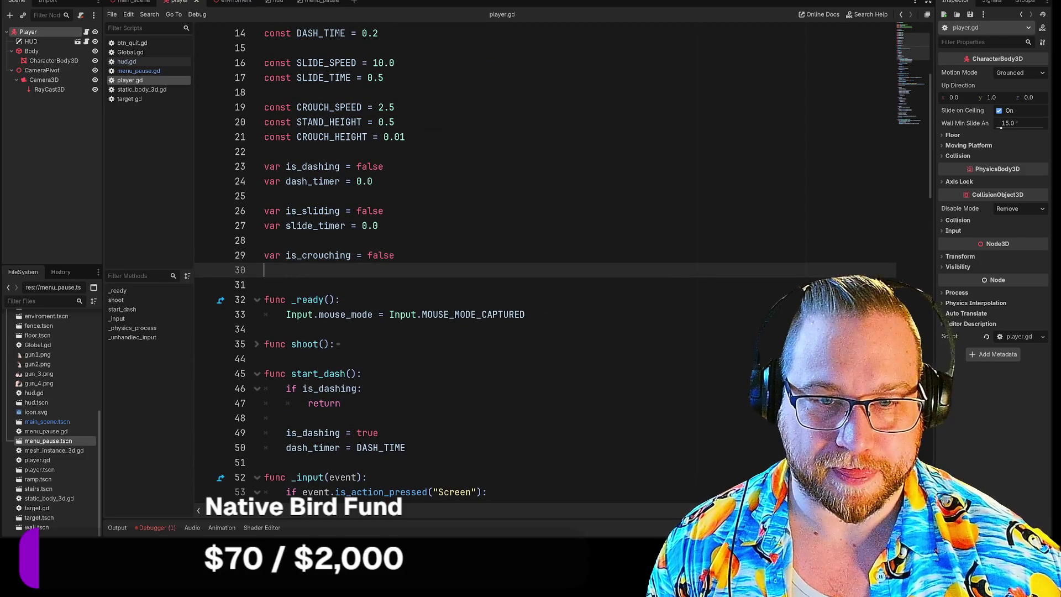
pyautogui.press('Return')
pyautogui.write('va')
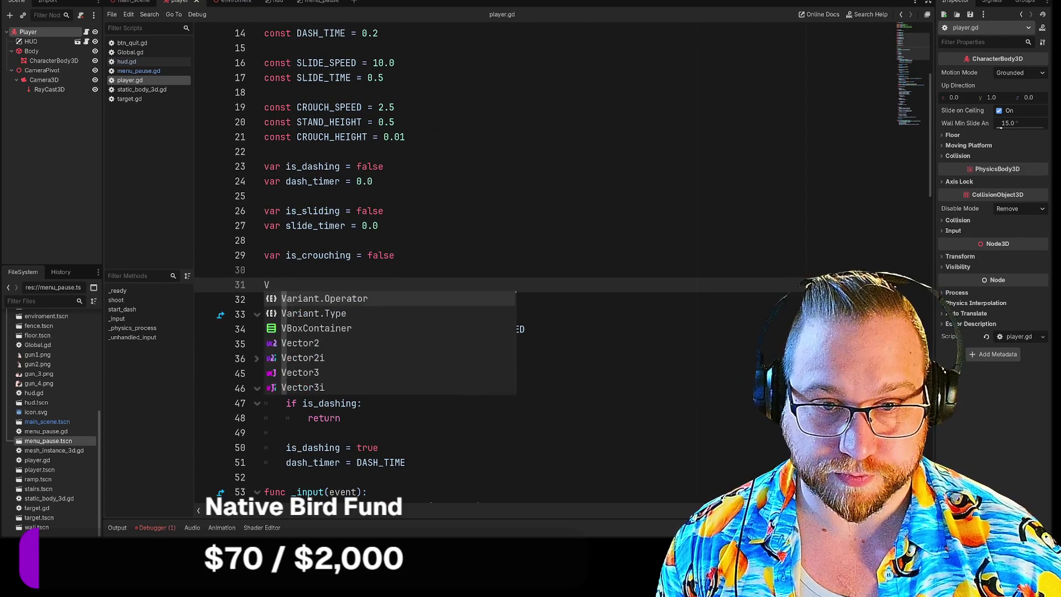
pyautogui.press('BackSpace')
pyautogui.press('BackSpace')
pyautogui.write('VAR')
pyautogui.press('BackSpace')
pyautogui.press('BackSpace')
pyautogui.press('BackSpace')
pyautogui.press('BackSpace')
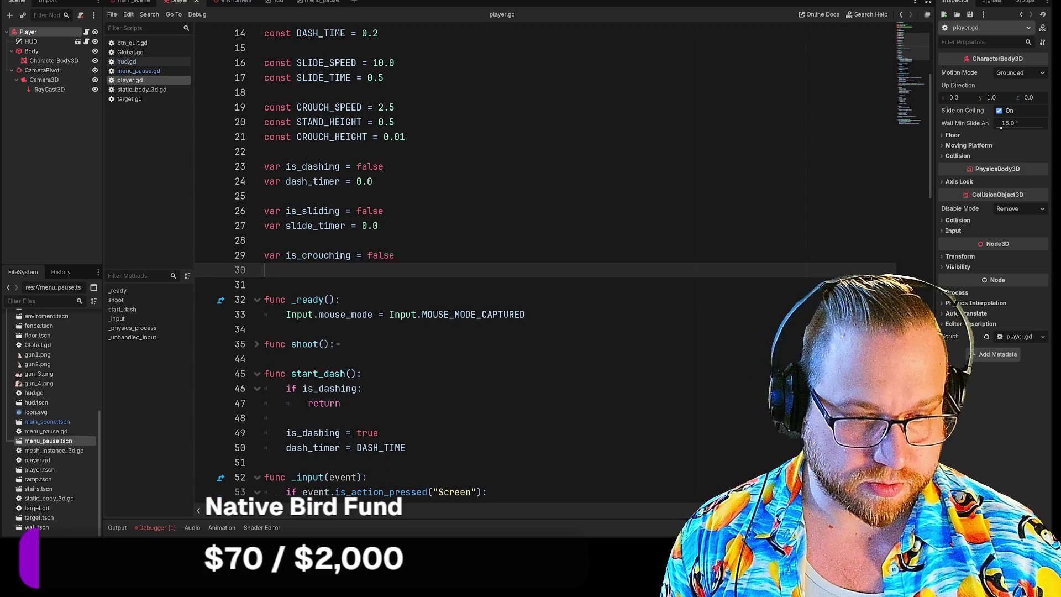
pyautogui.press('Return')
pyautogui.write('var ')
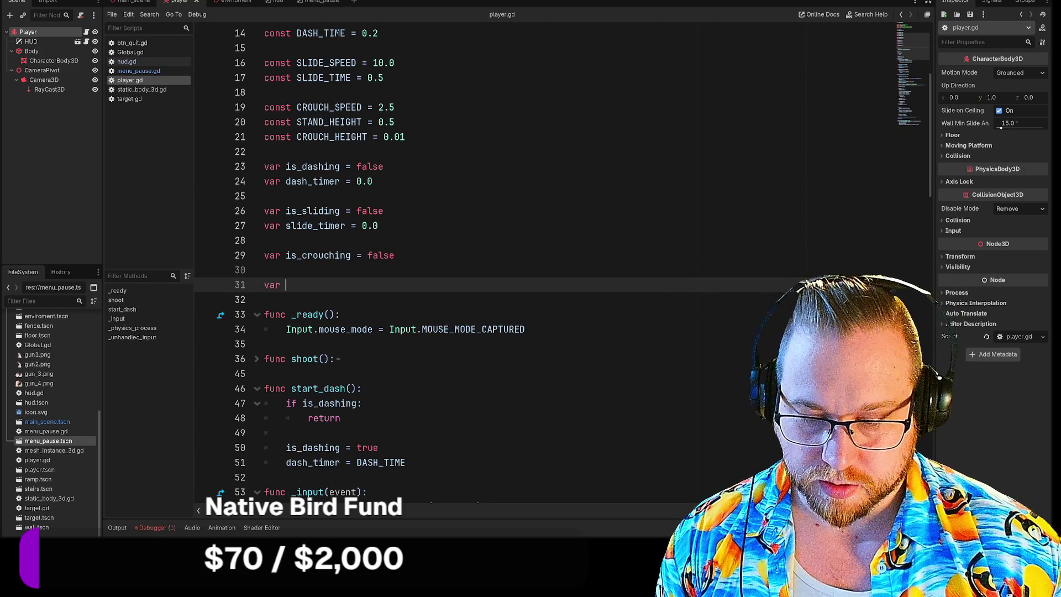
pyautogui.write('pua')
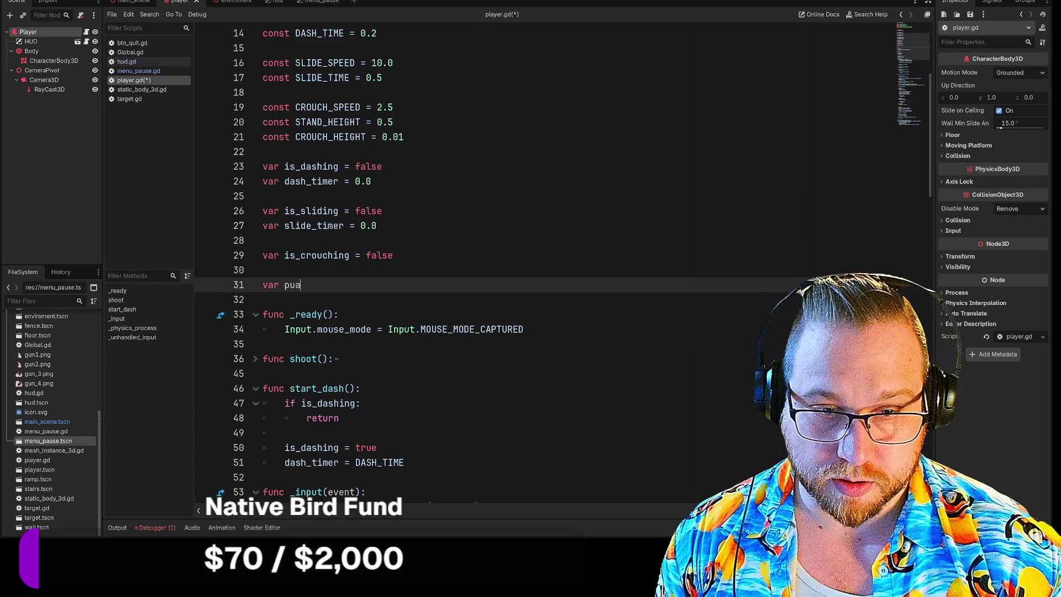
pyautogui.press('BackSpace')
pyautogui.press('BackSpace')
pyautogui.write('ause_')
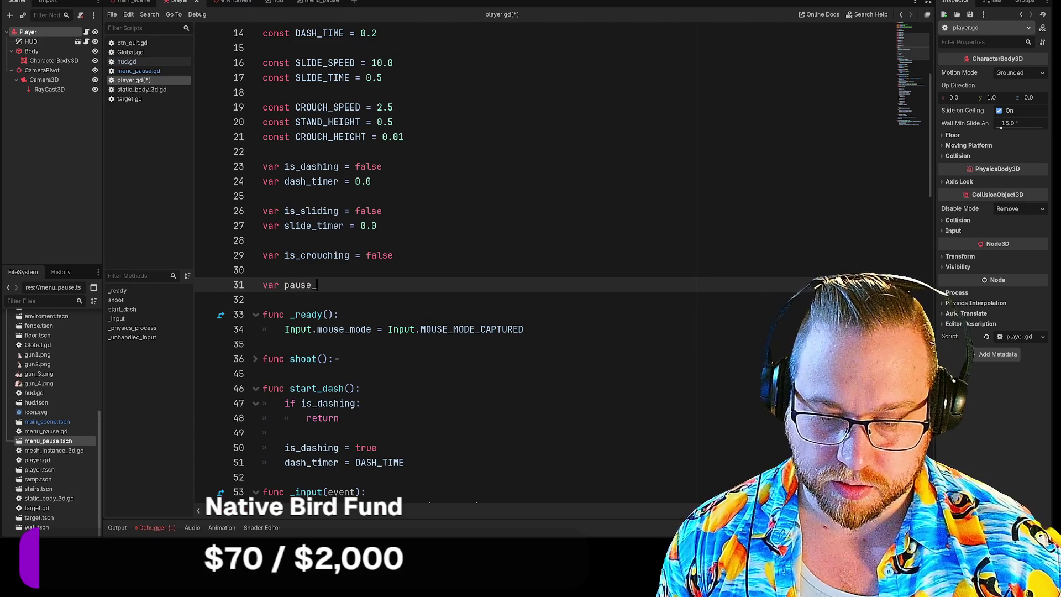
pyautogui.write('action')
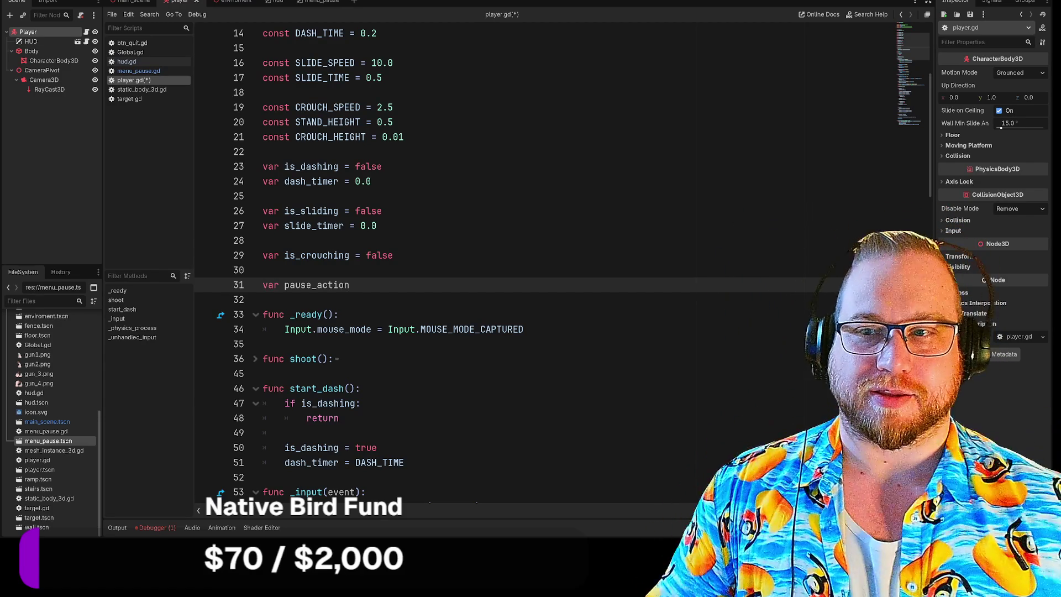
pyautogui.write(' = ')
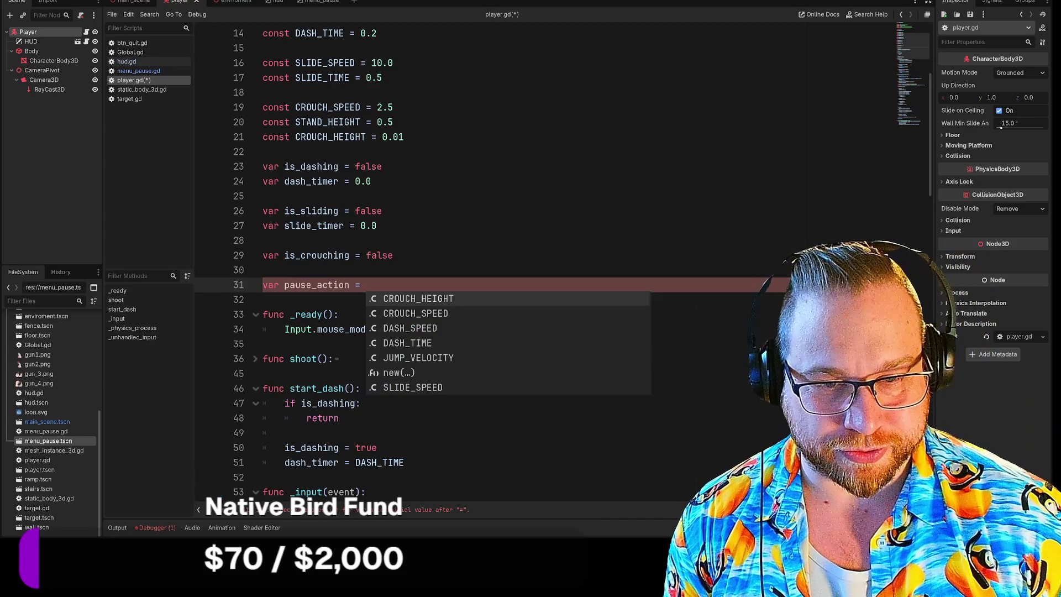
pyautogui.write('false')
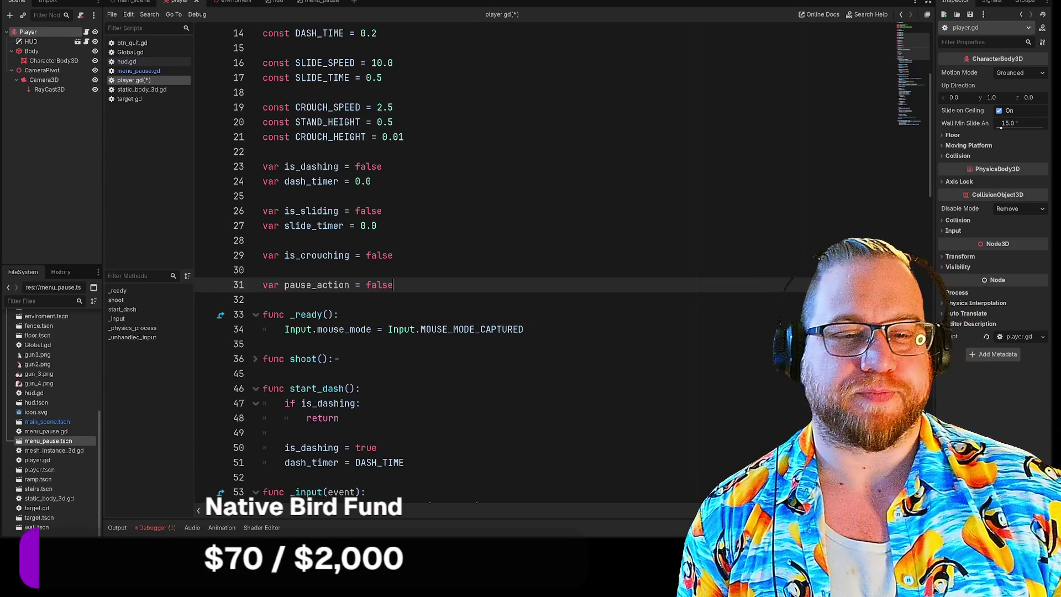
pyautogui.scroll(-3, 553, 260)
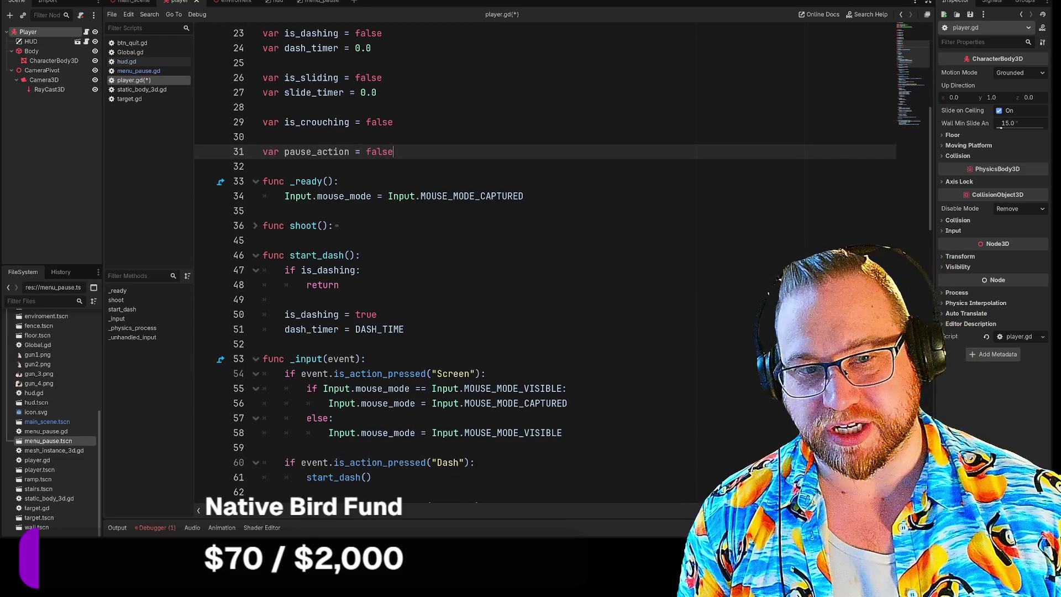
pyautogui.scroll(-3, 552, 259)
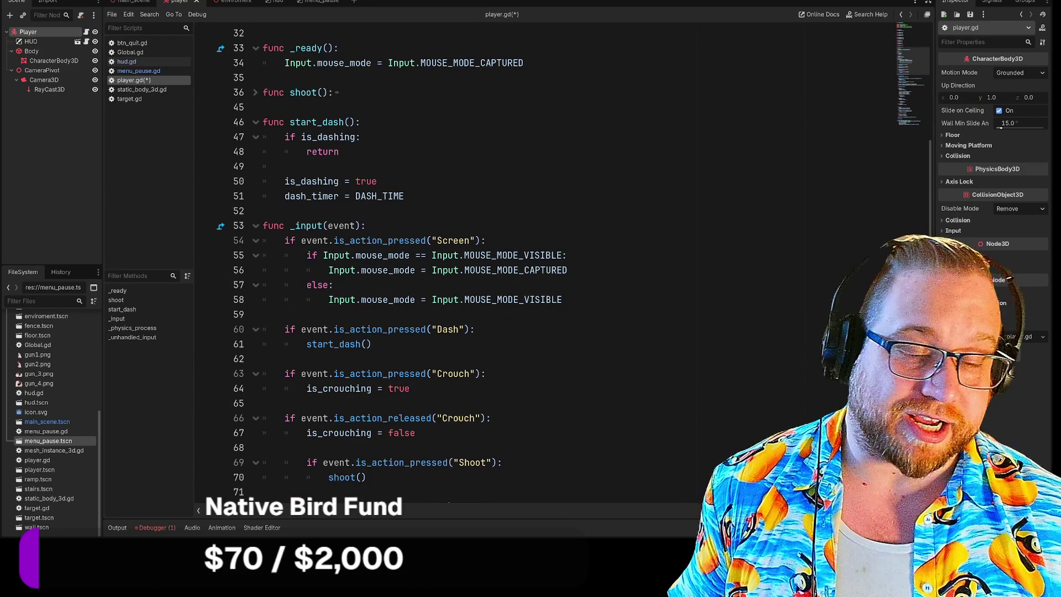
pyautogui.scroll(-2, 552, 260)
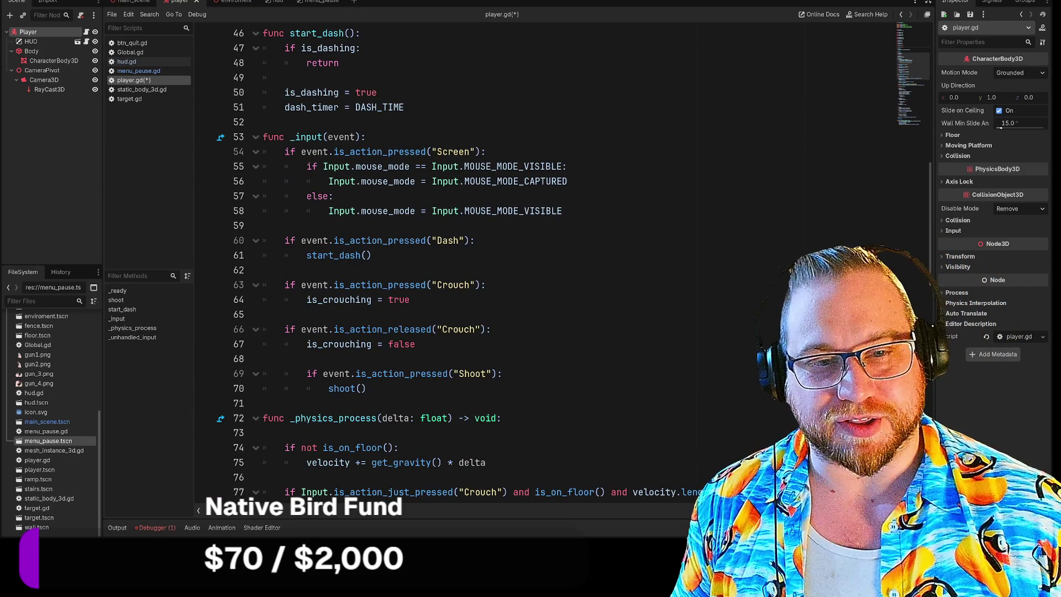
pyautogui.scroll(-1, 553, 260)
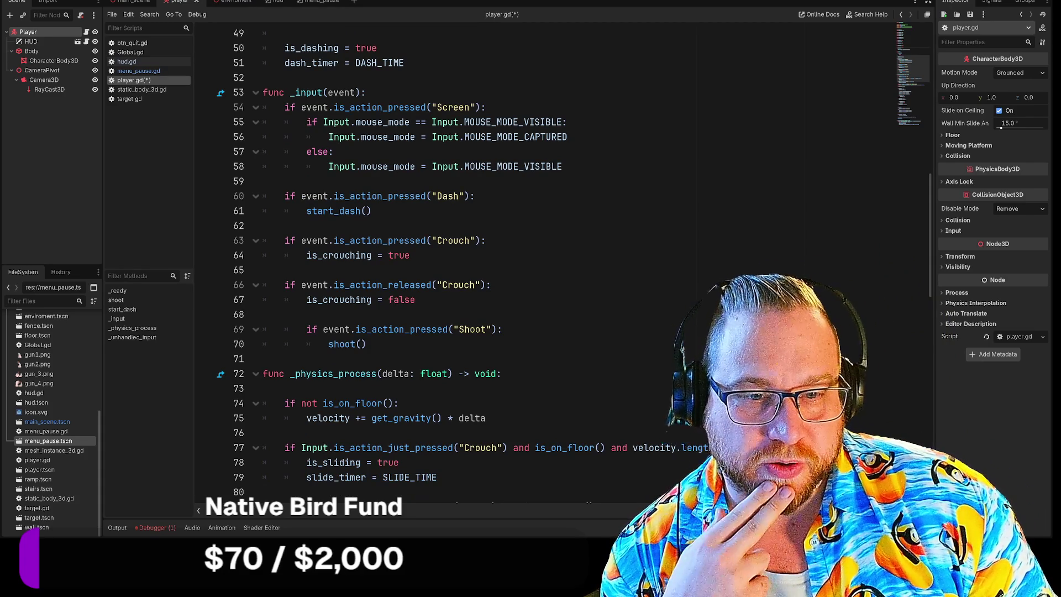
pyautogui.scroll(-1, 552, 260)
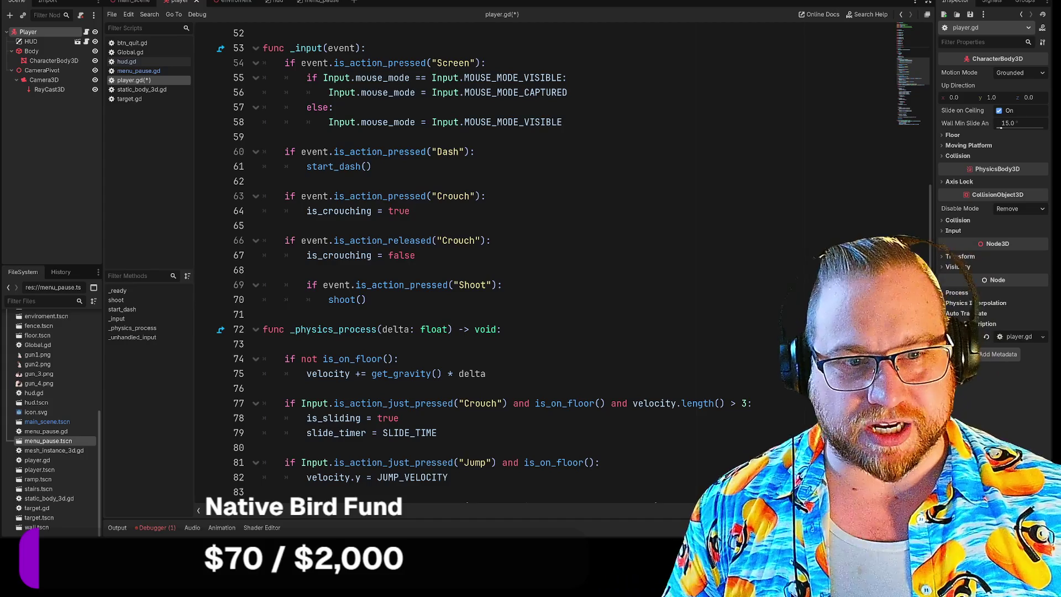
pyautogui.click(502, 284)
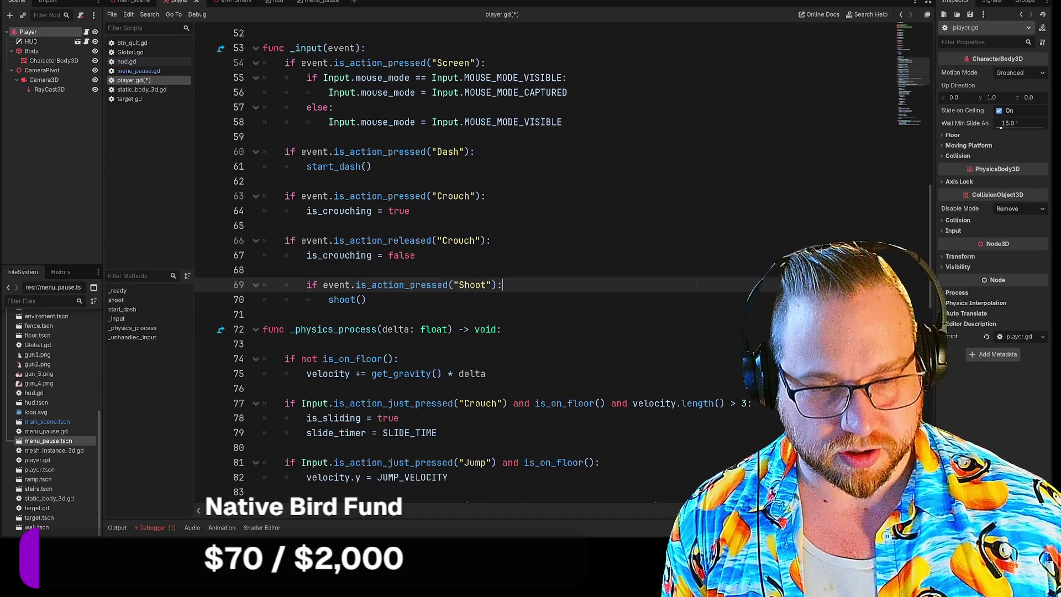
# Step: Insert 'pause_action = true' above the shoot() call in the Shoot branch, using autocompletion
pyautogui.press('Return')
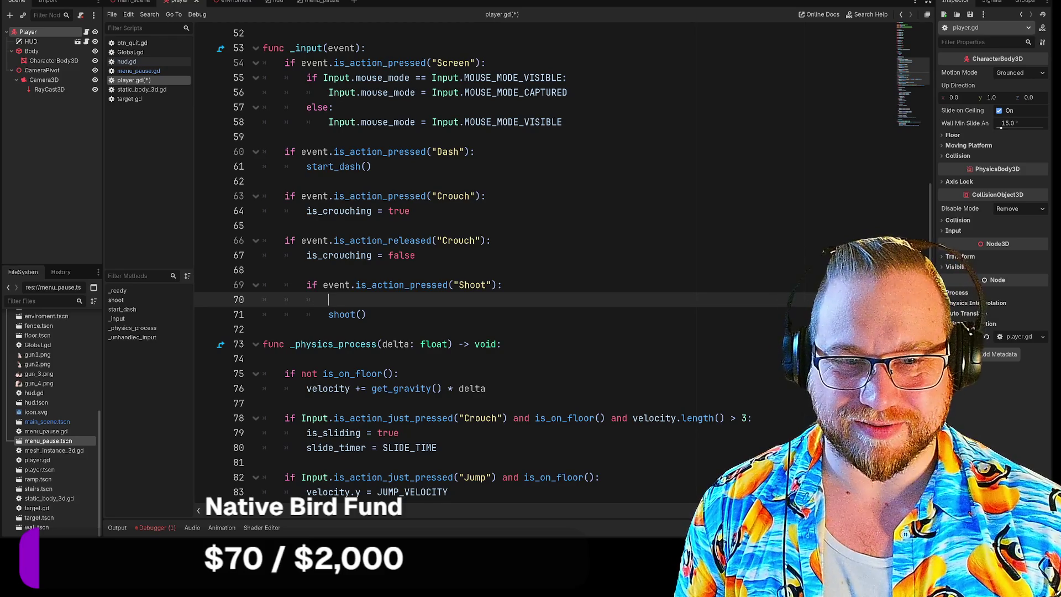
pyautogui.write('paus')
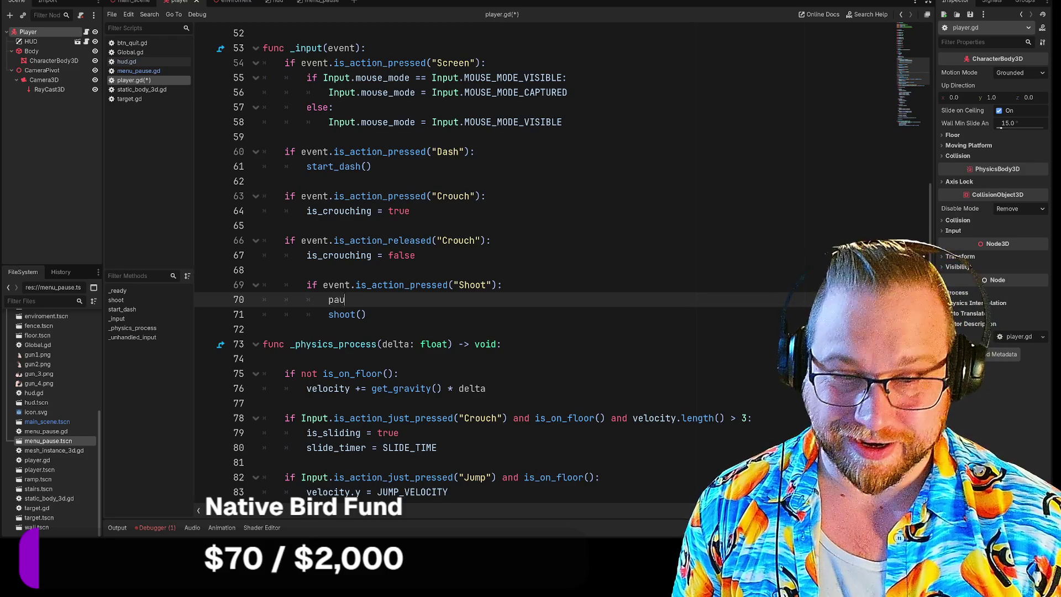
pyautogui.press('Return')
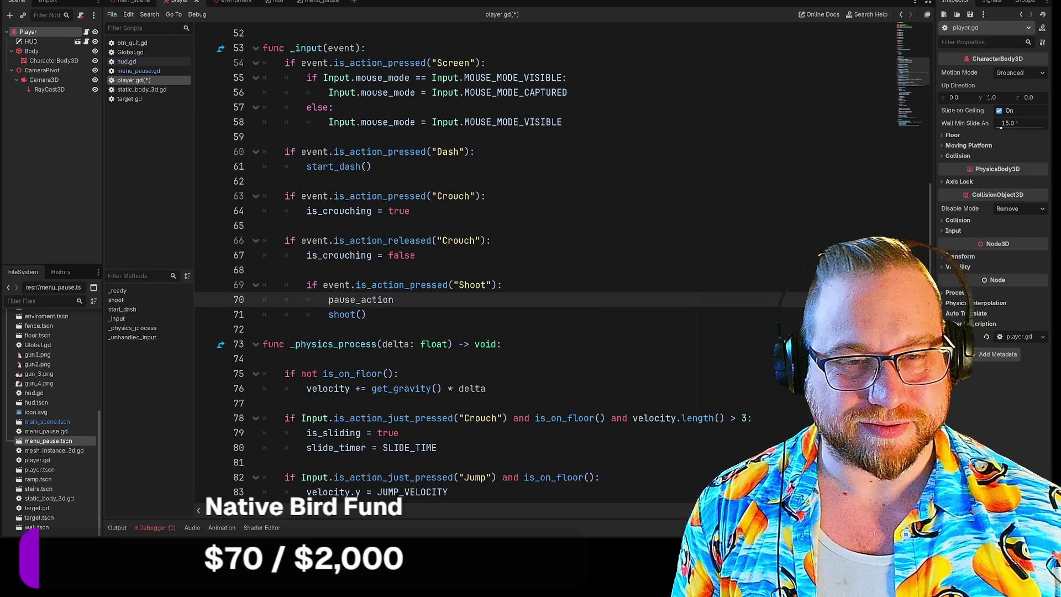
pyautogui.scroll(10, 553, 260)
pyautogui.scroll(-10, 552, 259)
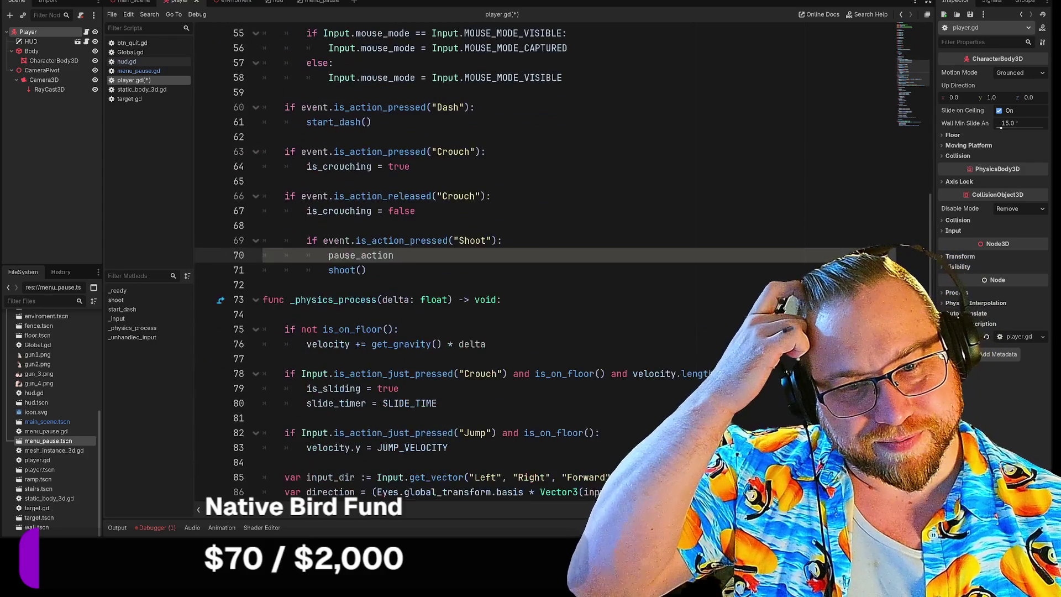
pyautogui.write(' = true')
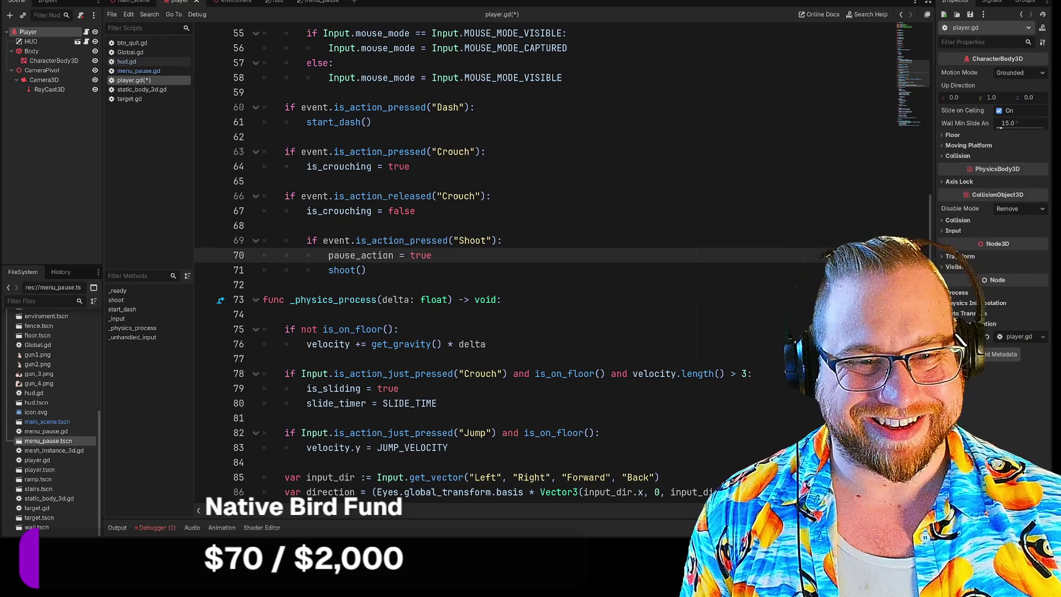
pyautogui.scroll(-2, 498, 260)
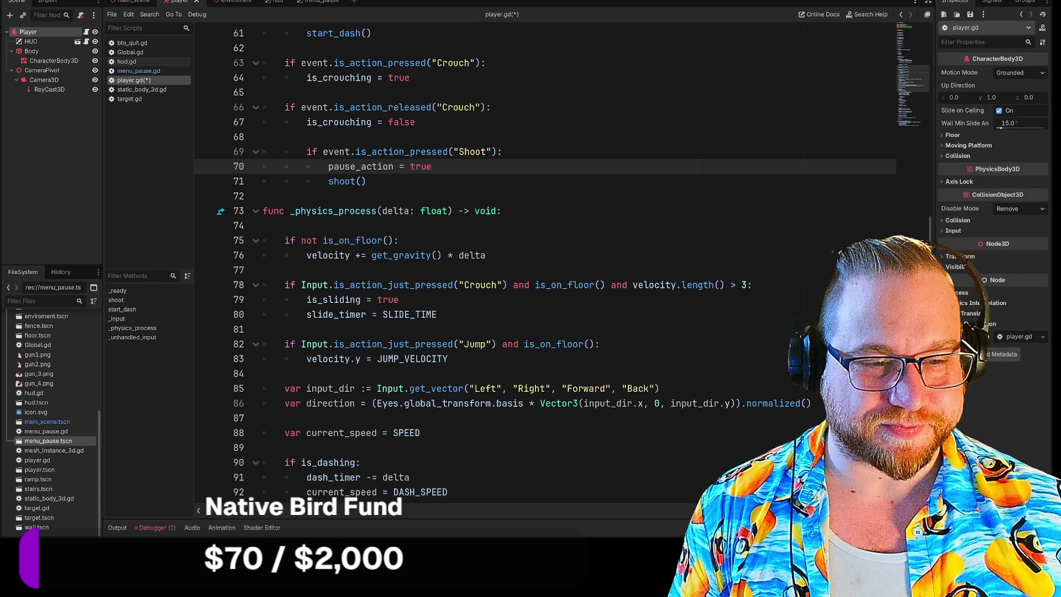
pyautogui.scroll(3, 544, 262)
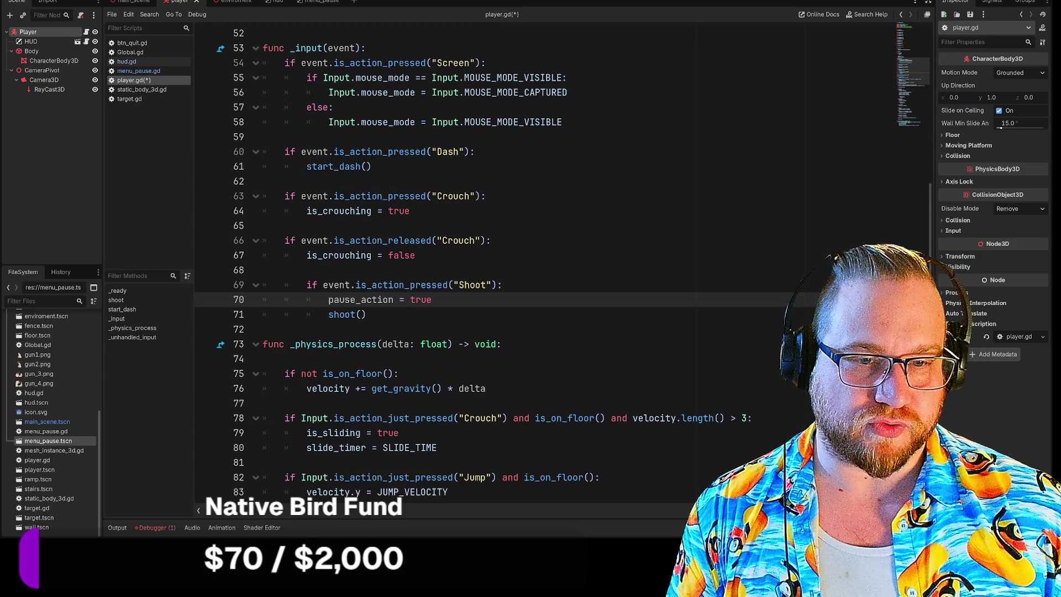
pyautogui.scroll(10, 544, 263)
pyautogui.scroll(7, 545, 262)
pyautogui.scroll(-10, 544, 262)
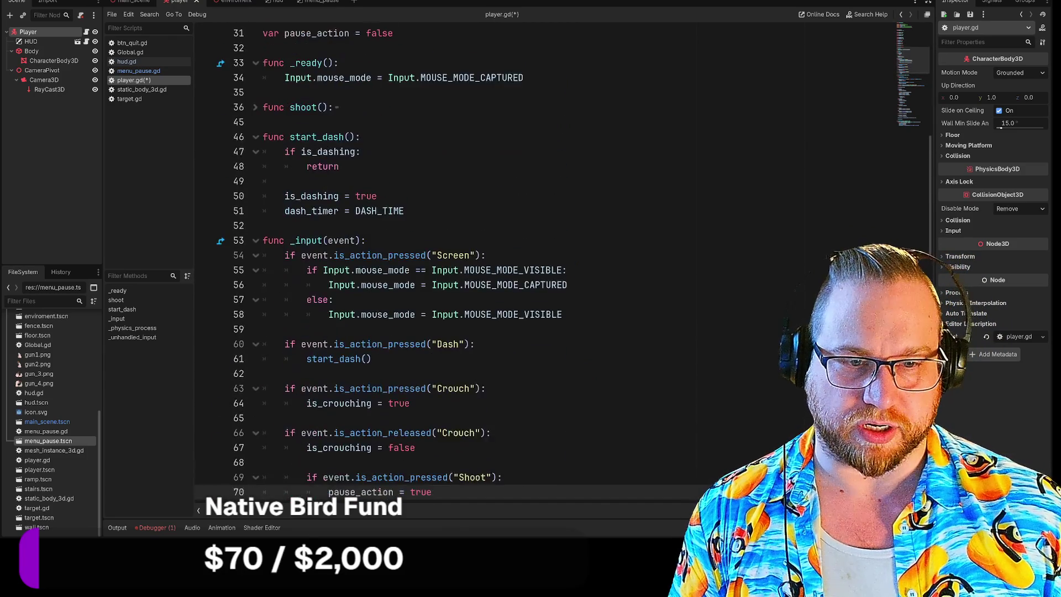
pyautogui.scroll(-5, 544, 262)
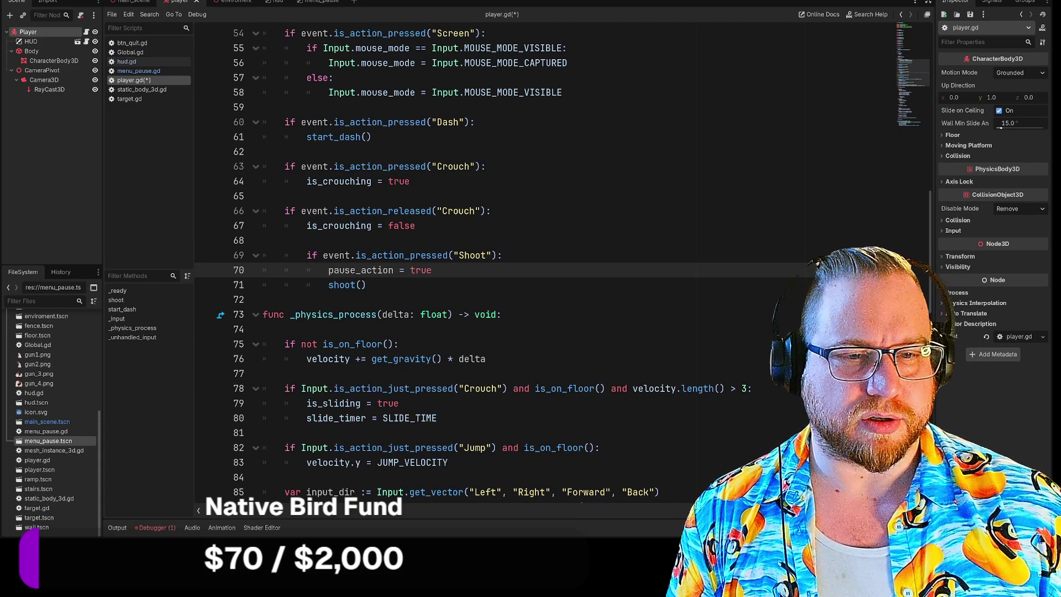
pyautogui.scroll(9, 544, 263)
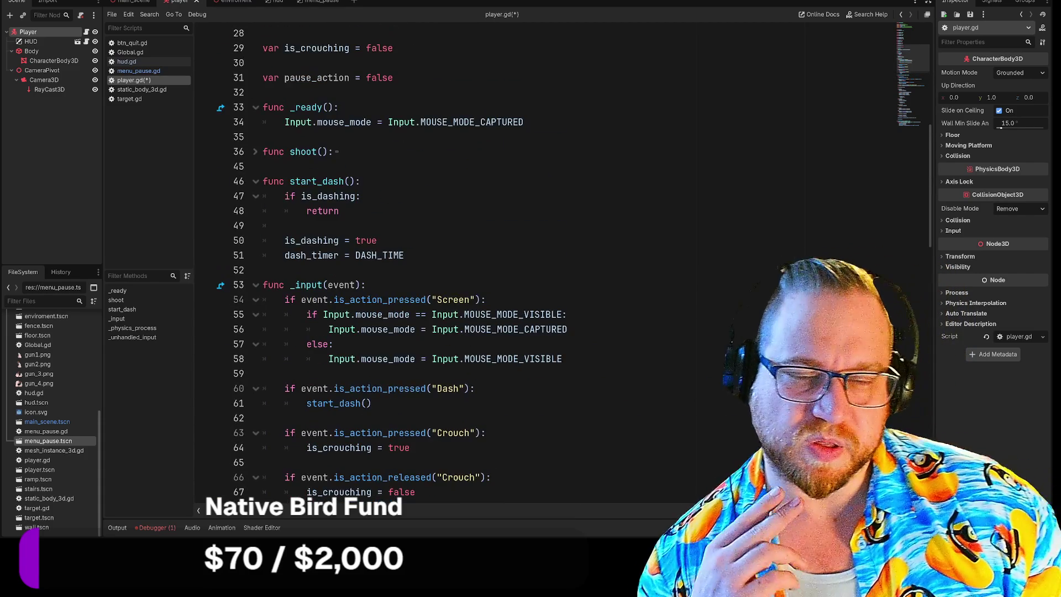
pyautogui.scroll(-8, 325, 299)
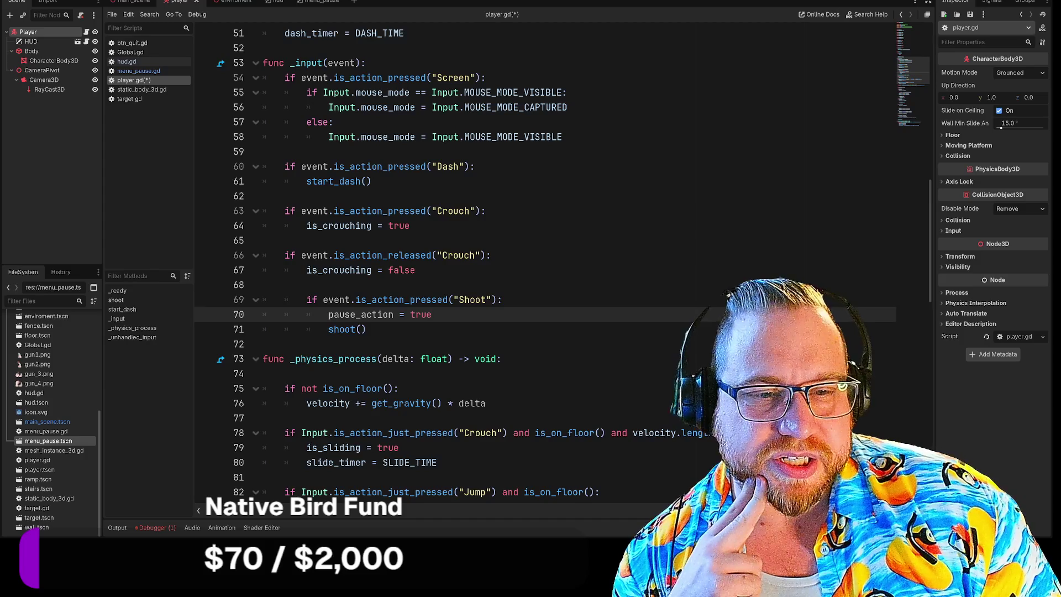
pyautogui.moveTo(262, 299); pyautogui.dragTo(392, 315)
pyautogui.click(431, 314)
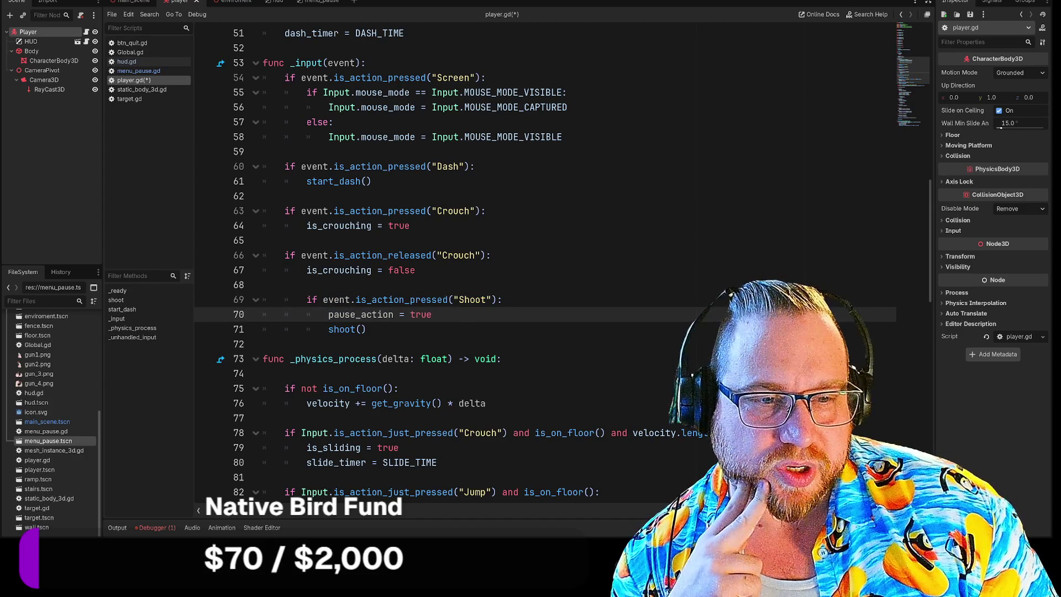
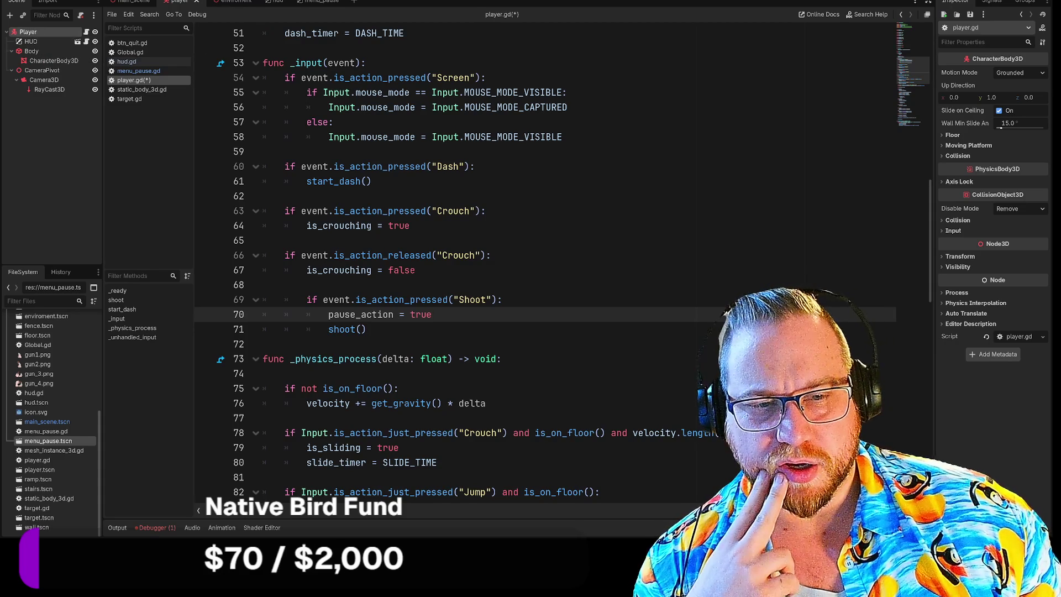
# Step: Delete the 'pause_action = true' line from the Shoot block in _input, leaving only shoot()
pyautogui.moveTo(433, 314); pyautogui.dragTo(238, 316)
pyautogui.press('BackSpace')
pyautogui.press('BackSpace')
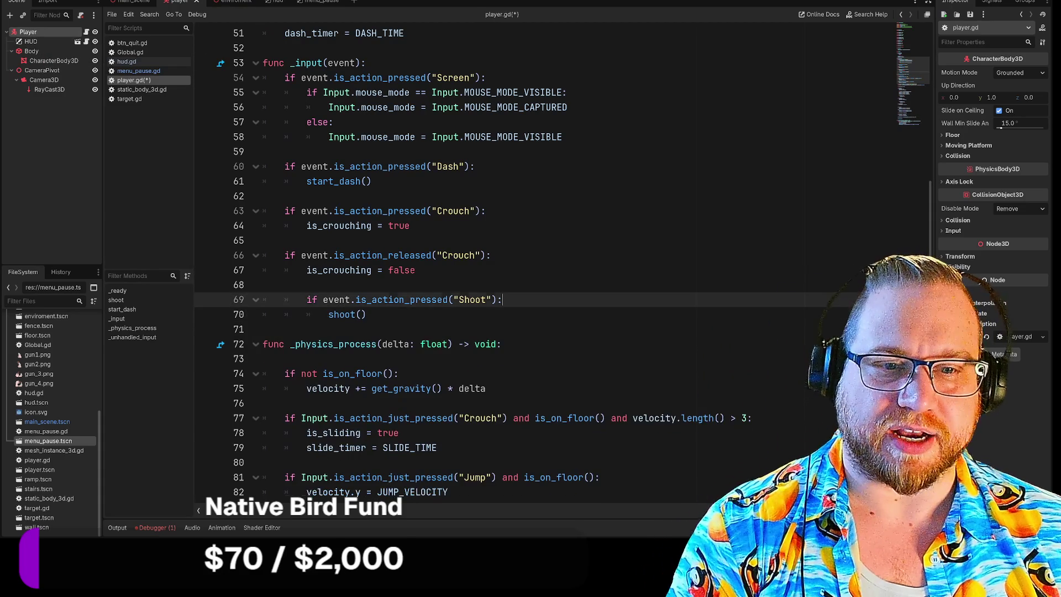
pyautogui.scroll(5, 237, 316)
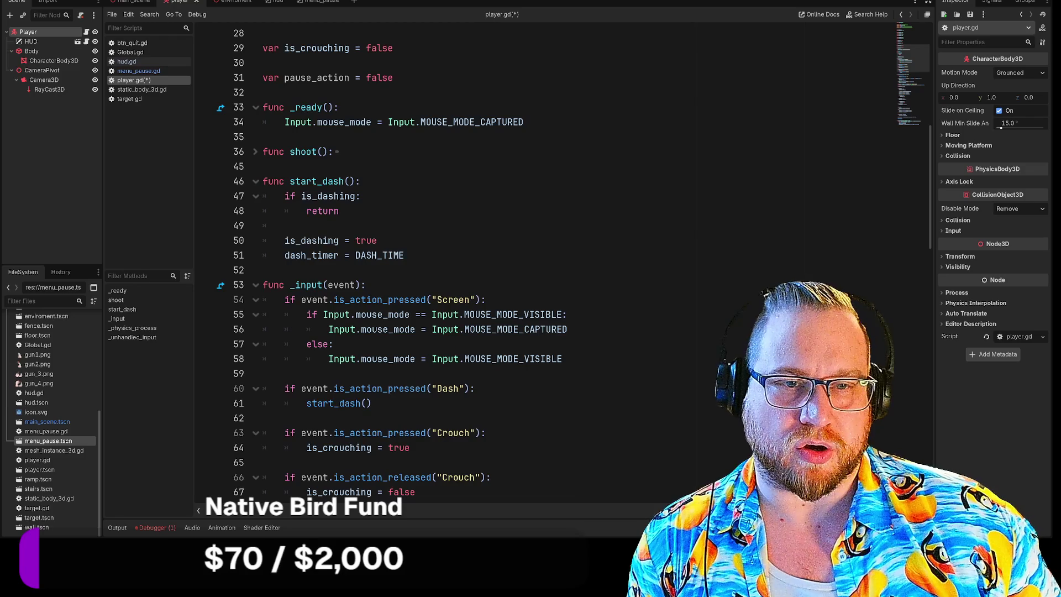
pyautogui.scroll(-3, 497, 265)
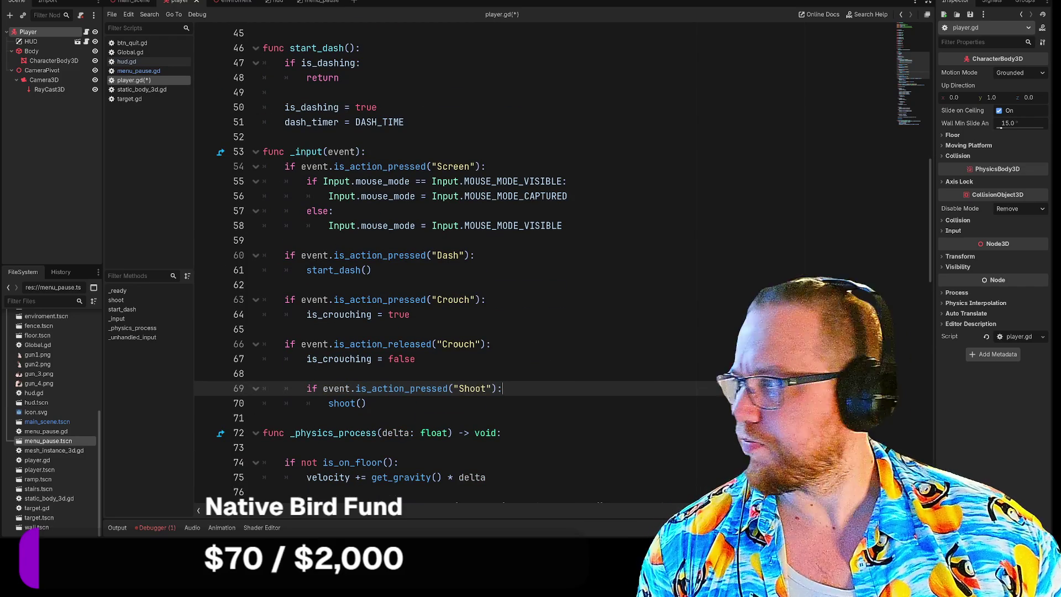
pyautogui.scroll(5, 497, 265)
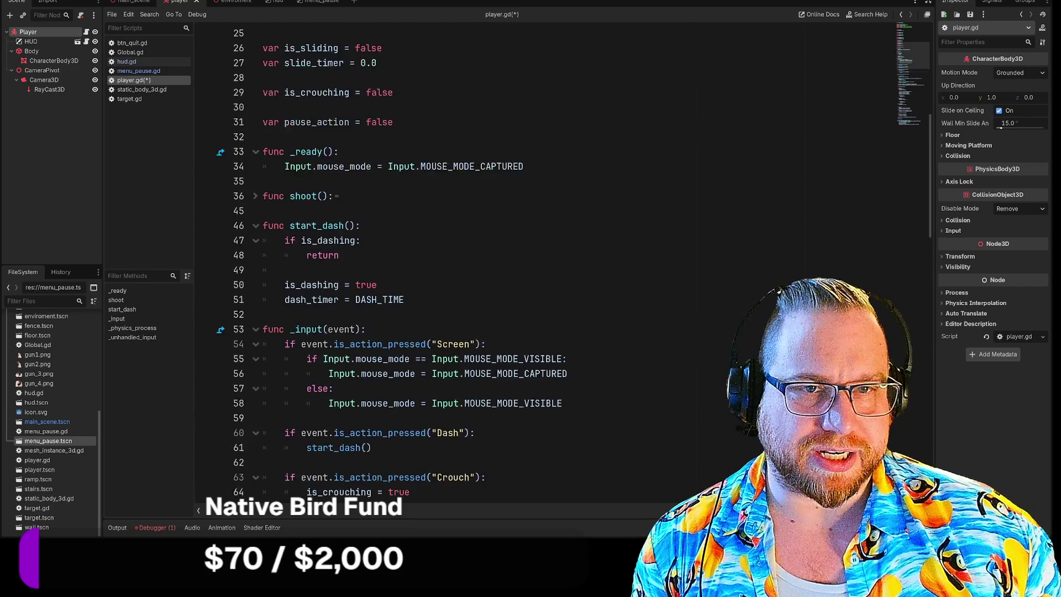
pyautogui.scroll(2, 497, 265)
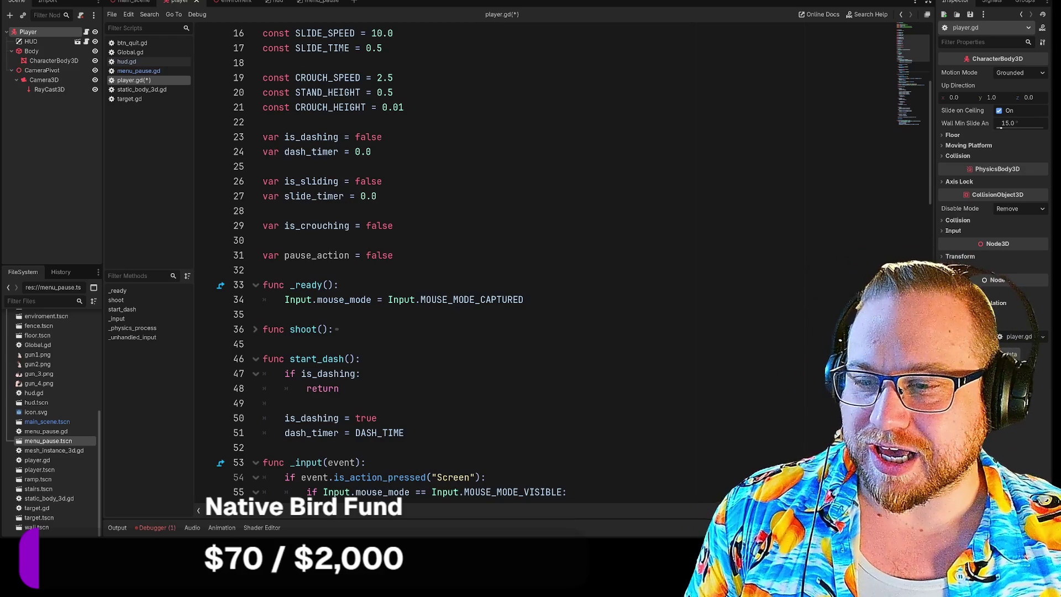
# Step: Switch to the browser showing the itch.io cupcake shop game page
pyautogui.hotkey('alt', 'Tab')
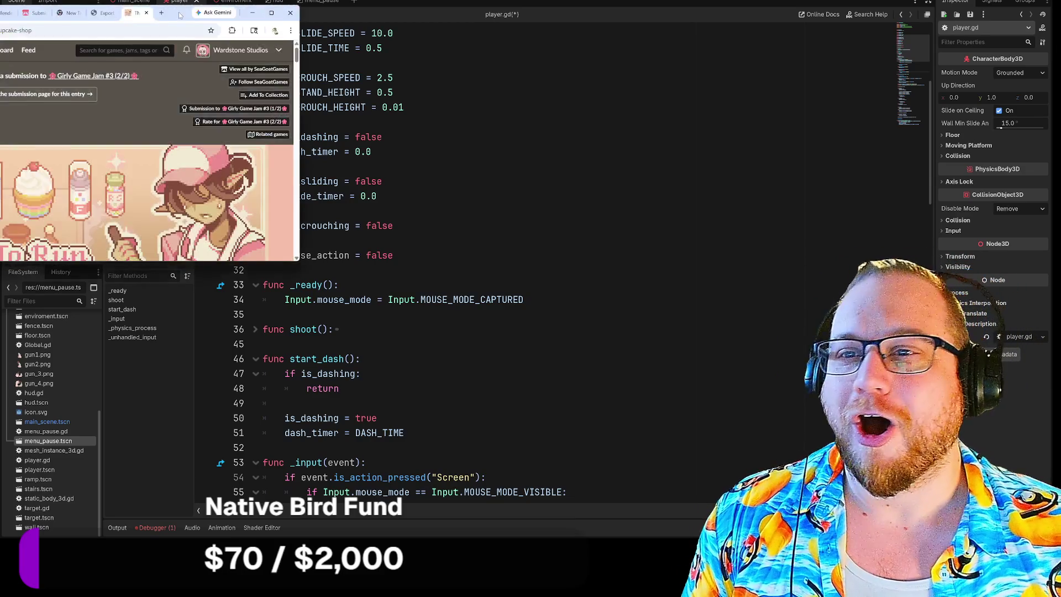
# Step: Enlarge the browser window, bring the game embed and Controls list into view, and start the game
pyautogui.moveTo(465, 237)
pyautogui.mouseDown()
pyautogui.moveTo(571, 387)
pyautogui.moveTo(572, 467)
pyautogui.moveTo(601, 529)
pyautogui.mouseUp()
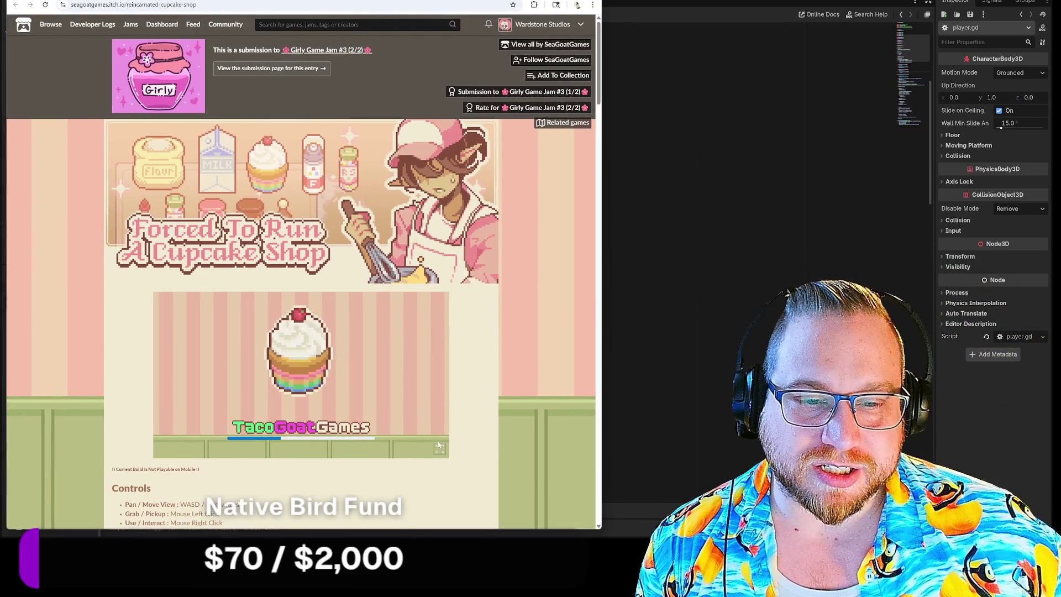
pyautogui.scroll(-4, 470, 462)
pyautogui.scroll(2, 416, 386)
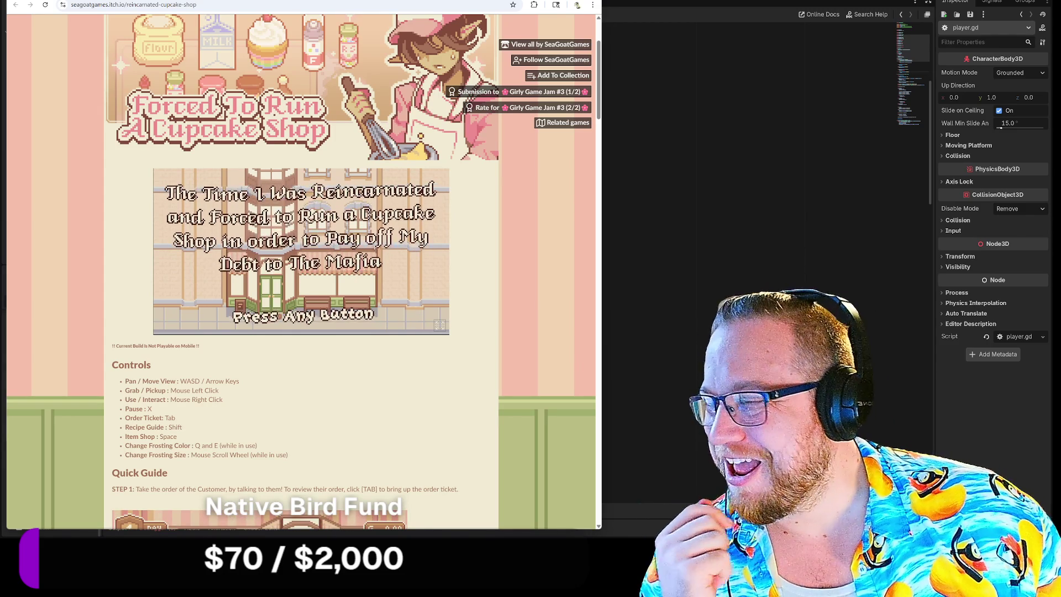
pyautogui.click(298, 269)
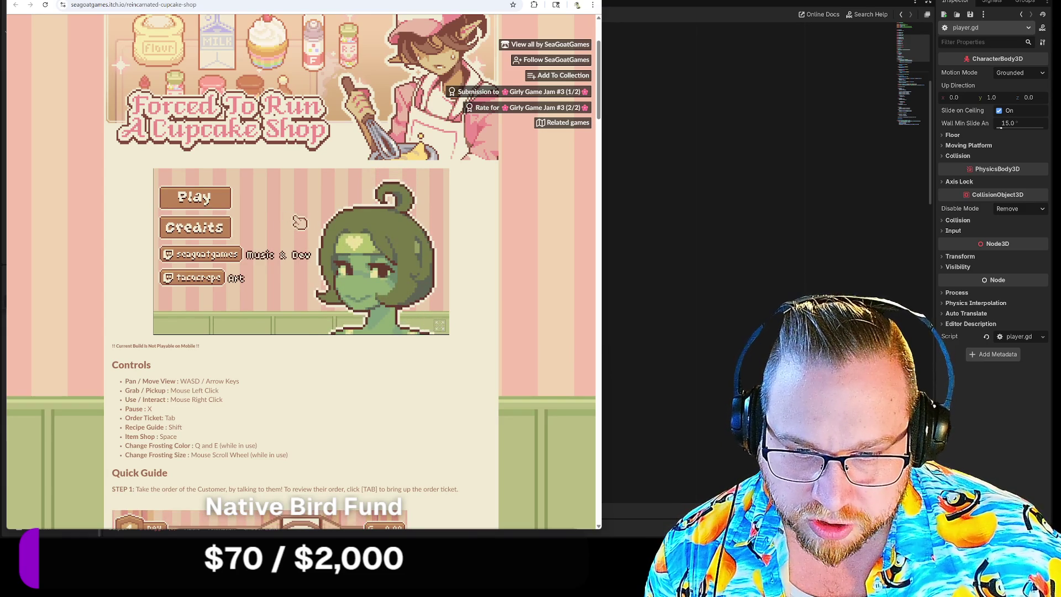
# Step: Choose Play from the cupcake shop game's main menu
pyautogui.click(208, 201)
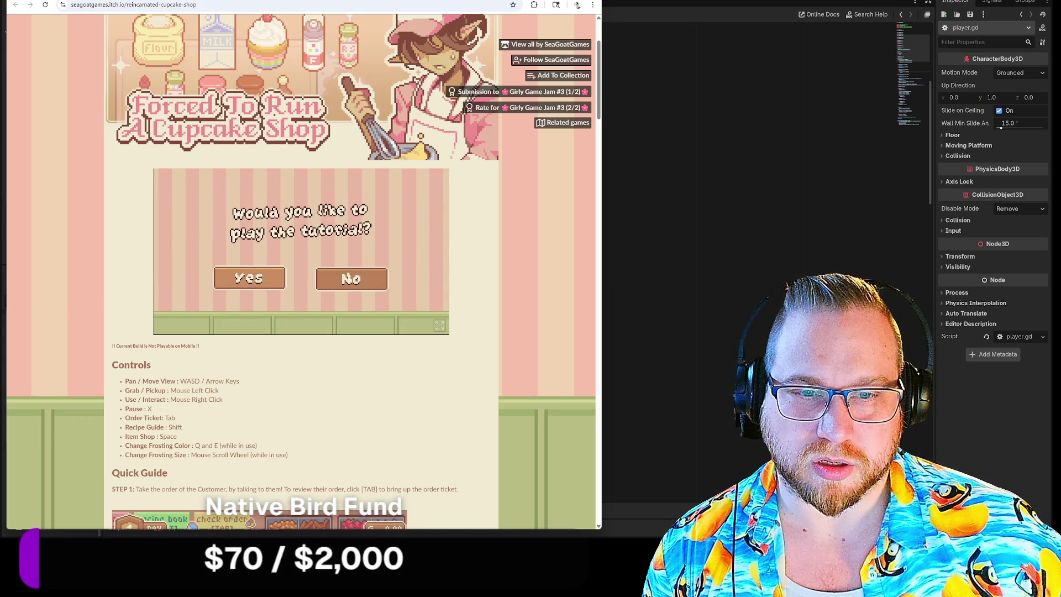
# Step: Accept the tutorial and pan the shop view with the WASD keys
pyautogui.click(249, 279)
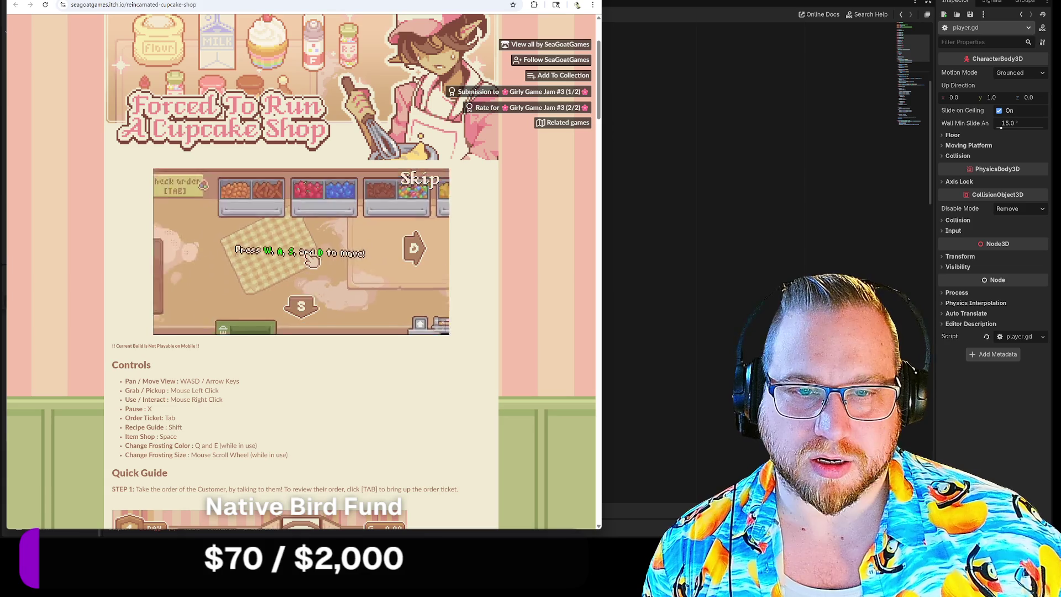
pyautogui.press('a')
pyautogui.press('d')
pyautogui.press('s')
pyautogui.press('w')
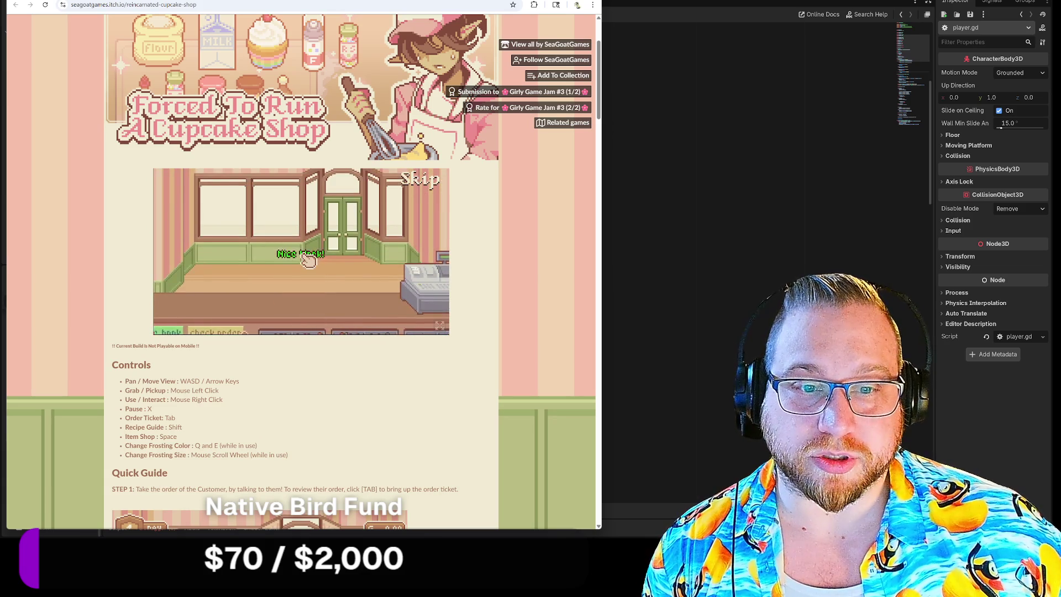
# Step: Pan the view across the counter until the bowl is within reach
pyautogui.press('s')
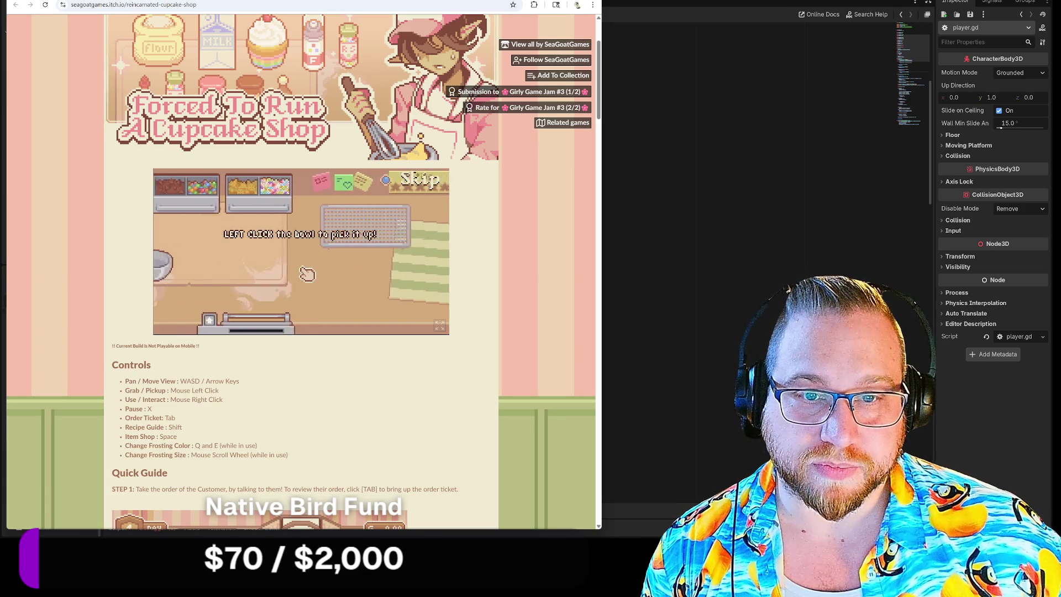
pyautogui.press('w')
pyautogui.press('a')
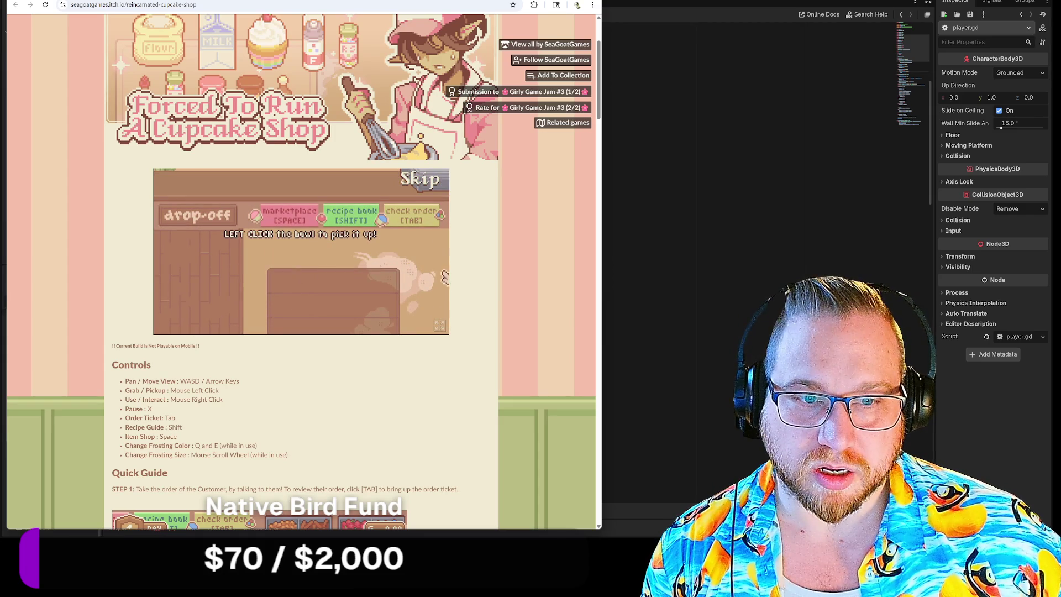
pyautogui.press('s')
pyautogui.press('d')
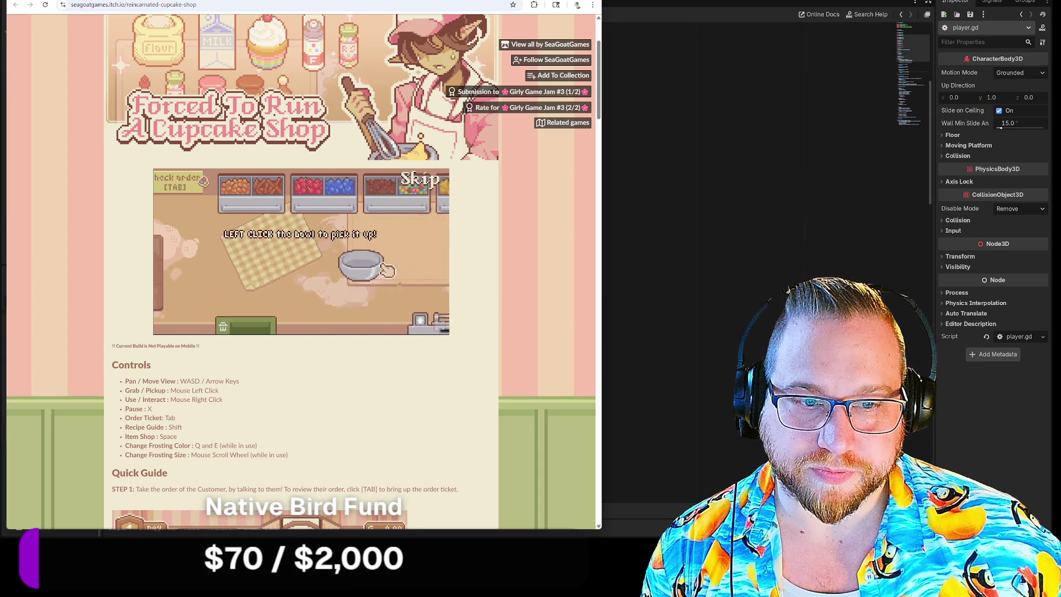